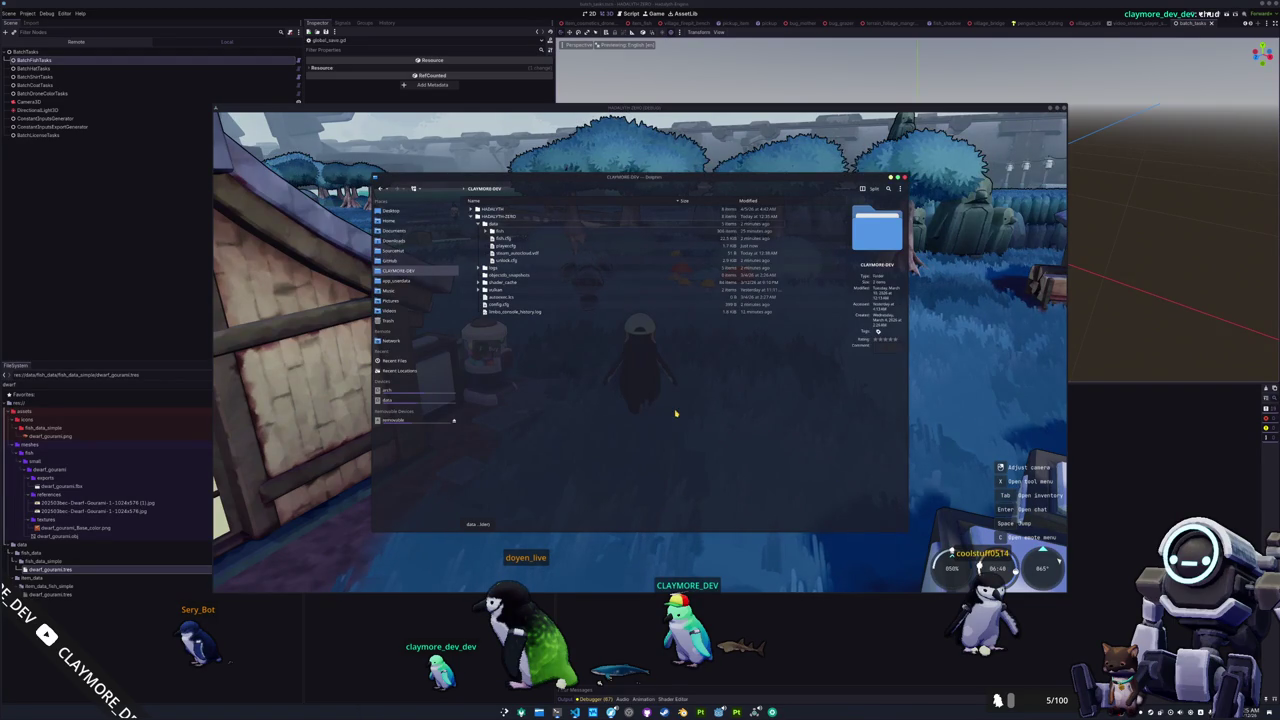
- View the data folder's properties, then delete the fish folder from data
{"action": "right_click", "coordinate": [512, 226]}
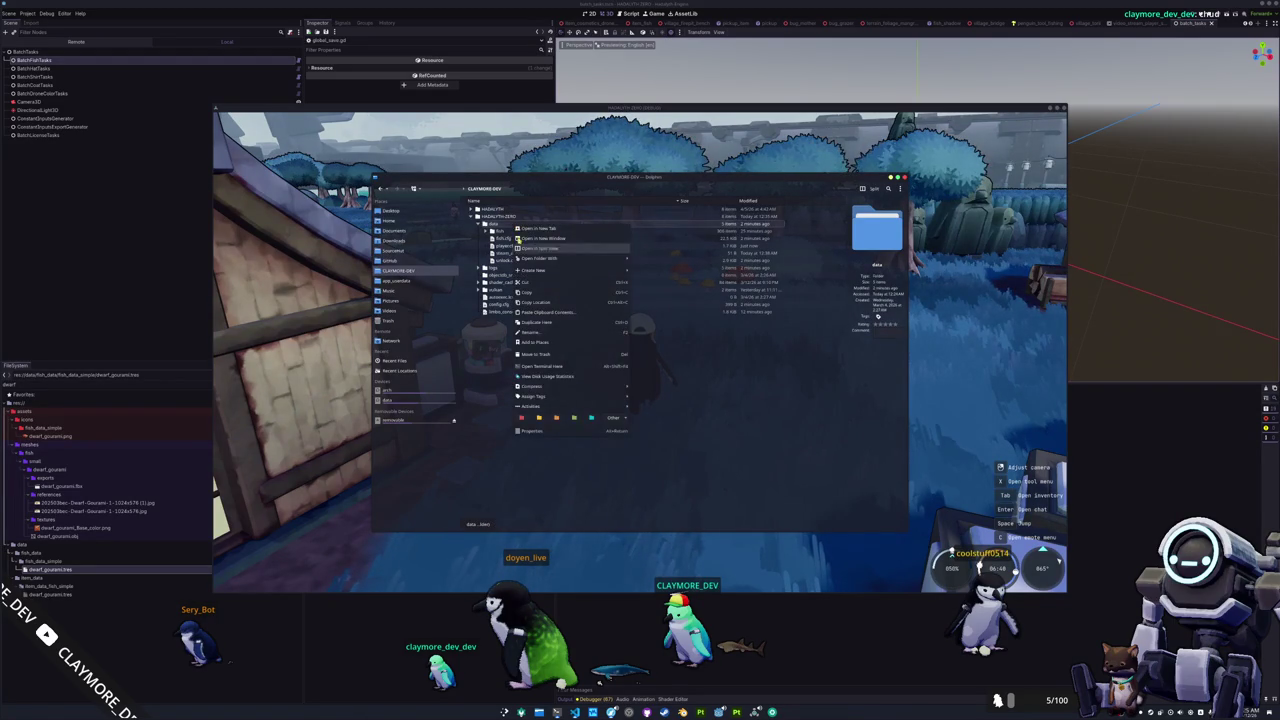
{"action": "left_click", "coordinate": [530, 432]}
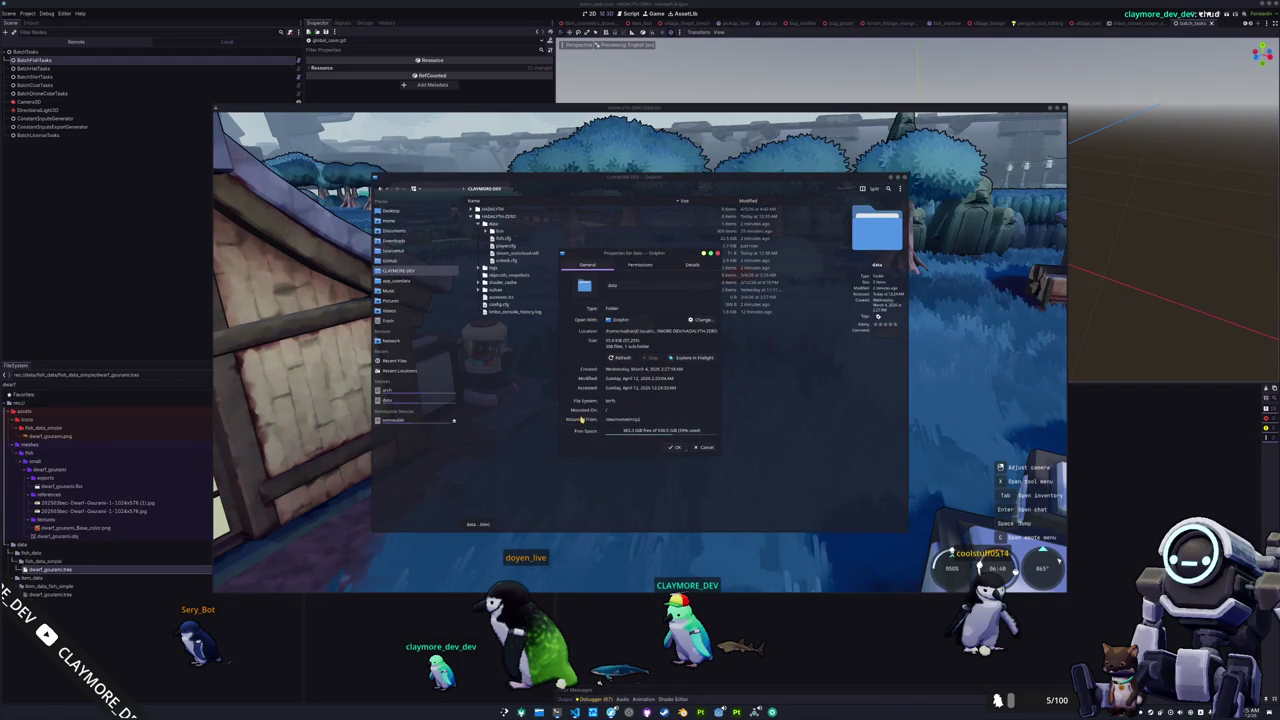
{"action": "key", "text": "Escape"}
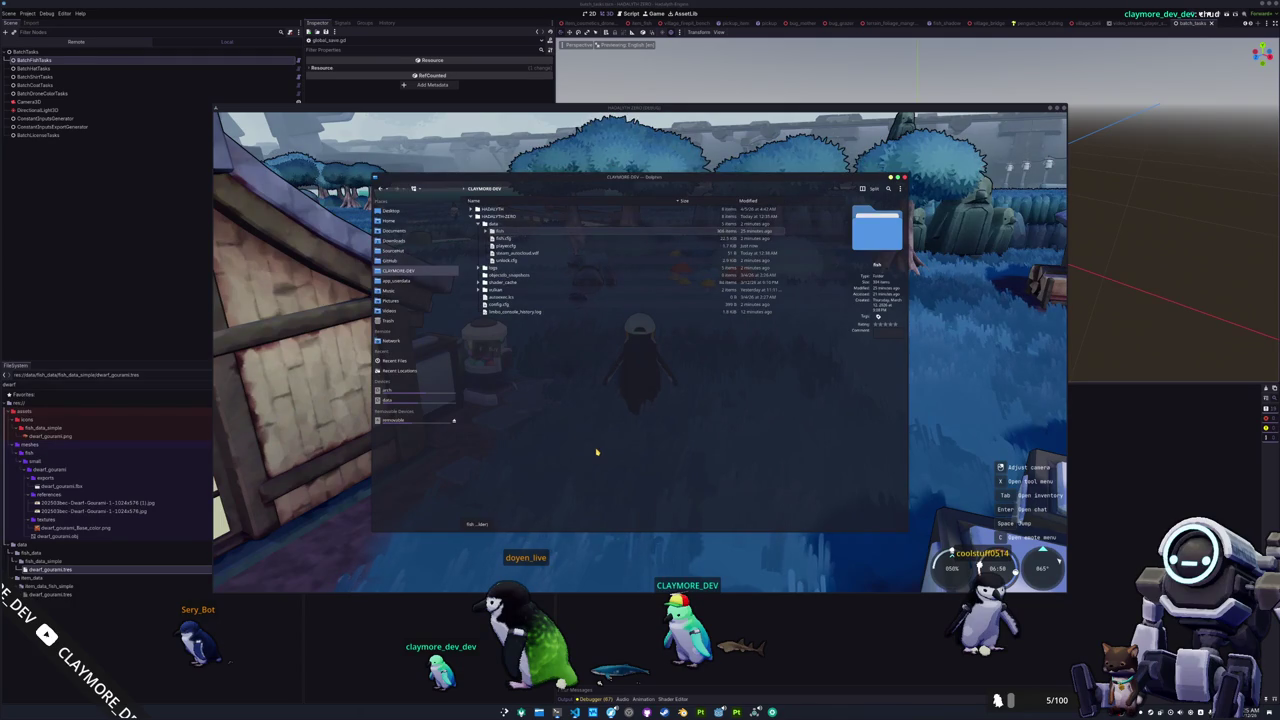
{"action": "key", "text": "Delete"}
{"action": "left_click", "coordinate": [516, 226]}
- Review the data folder's properties, then switch back to the running game
{"action": "right_click", "coordinate": [516, 226]}
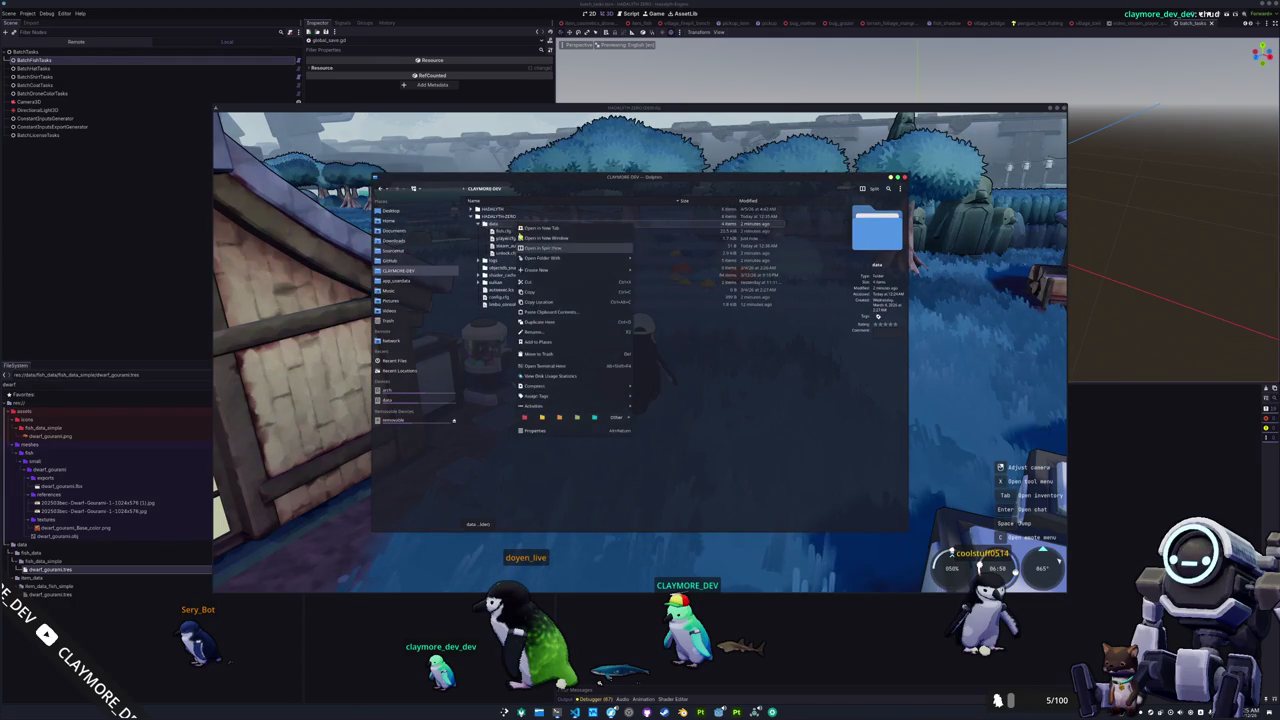
{"action": "left_click", "coordinate": [610, 434]}
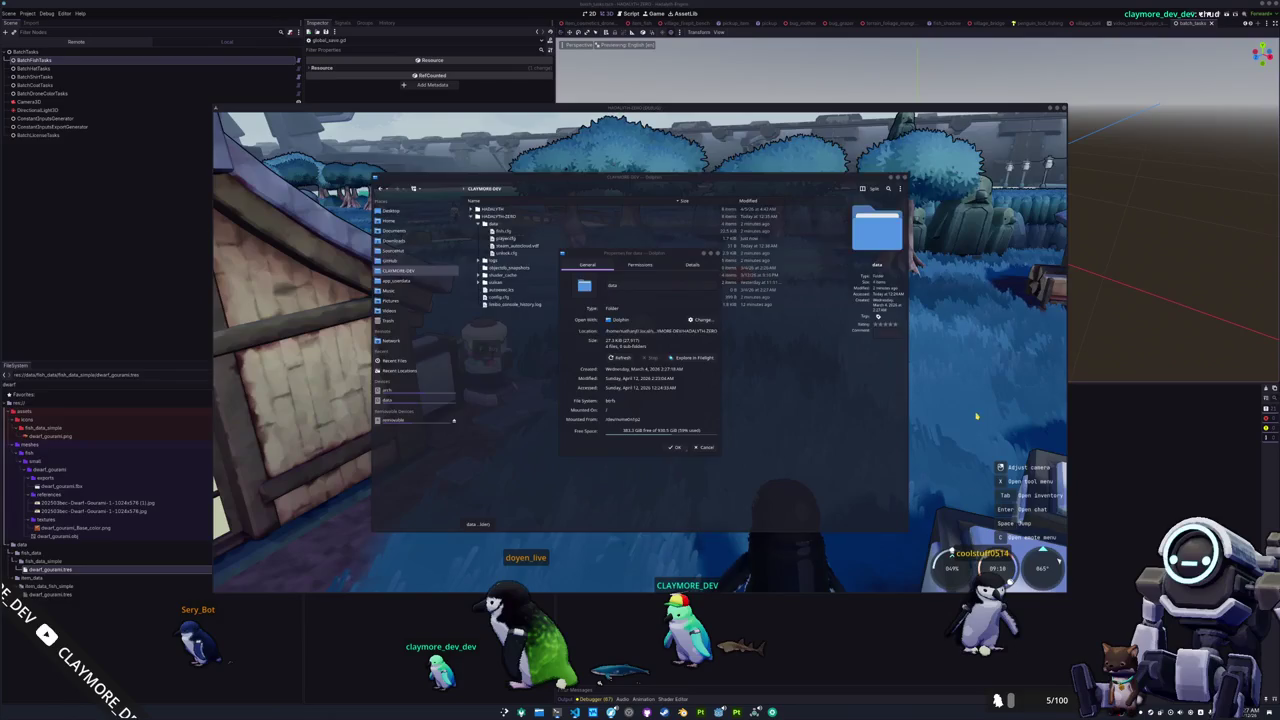
{"action": "key", "text": "alt+Tab"}
{"action": "left_click_drag", "start_coordinate": [849, 422], "coordinate": [729, 362]}
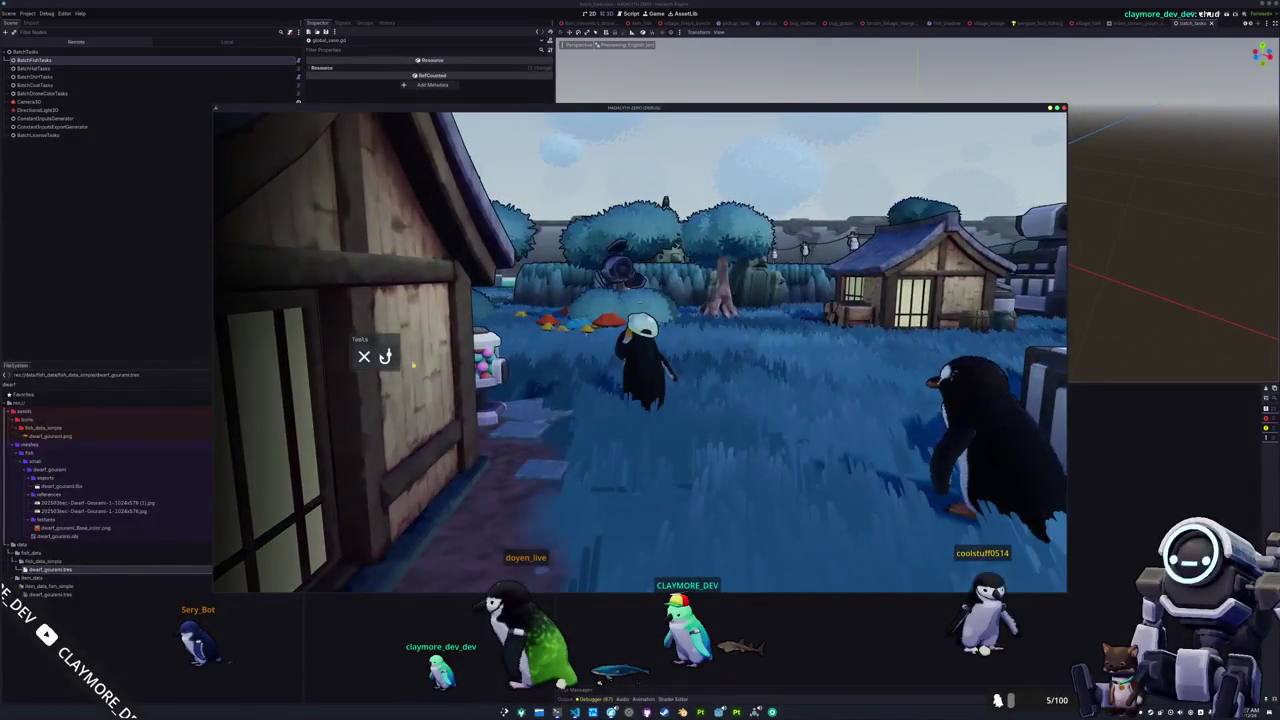
- Walk the penguin across the village and send 'hello' in the in-game chat
{"action": "key", "text": "w"}
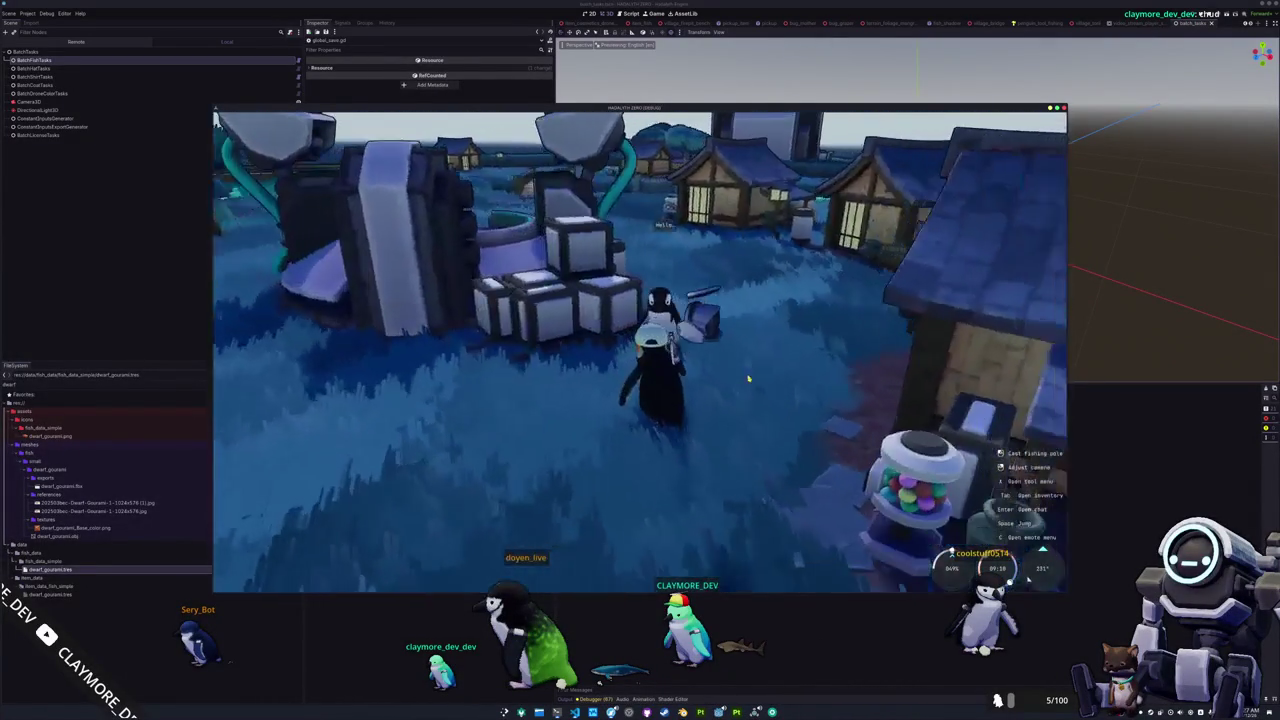
{"action": "left_click_drag", "start_coordinate": [748, 378], "coordinate": [693, 352]}
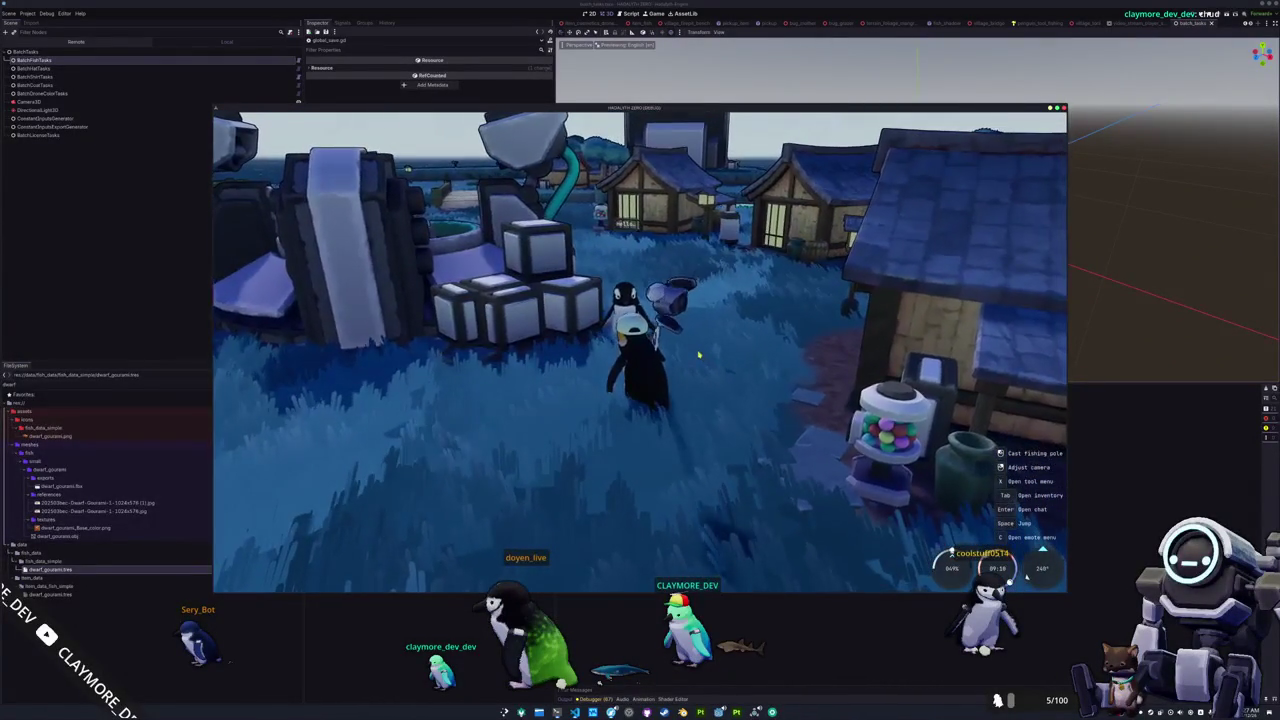
{"action": "key", "text": "Return"}
{"action": "type", "text": "hello"}
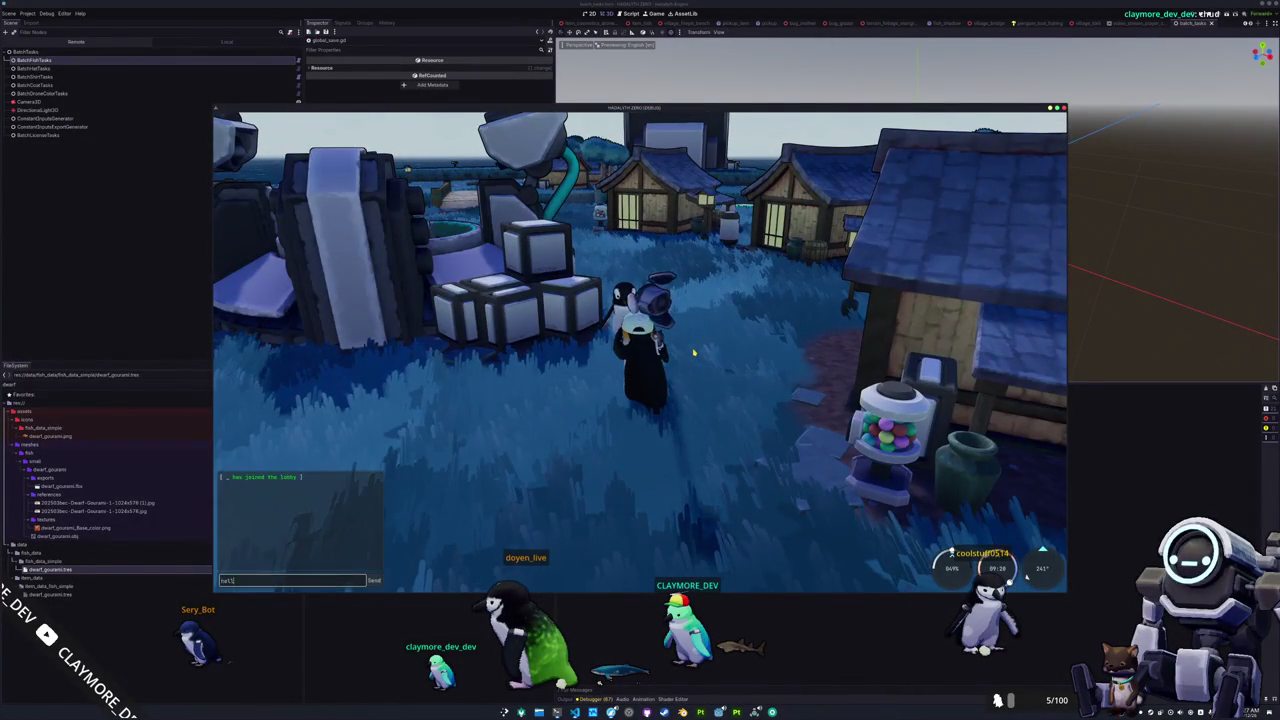
{"action": "key", "text": "Return"}
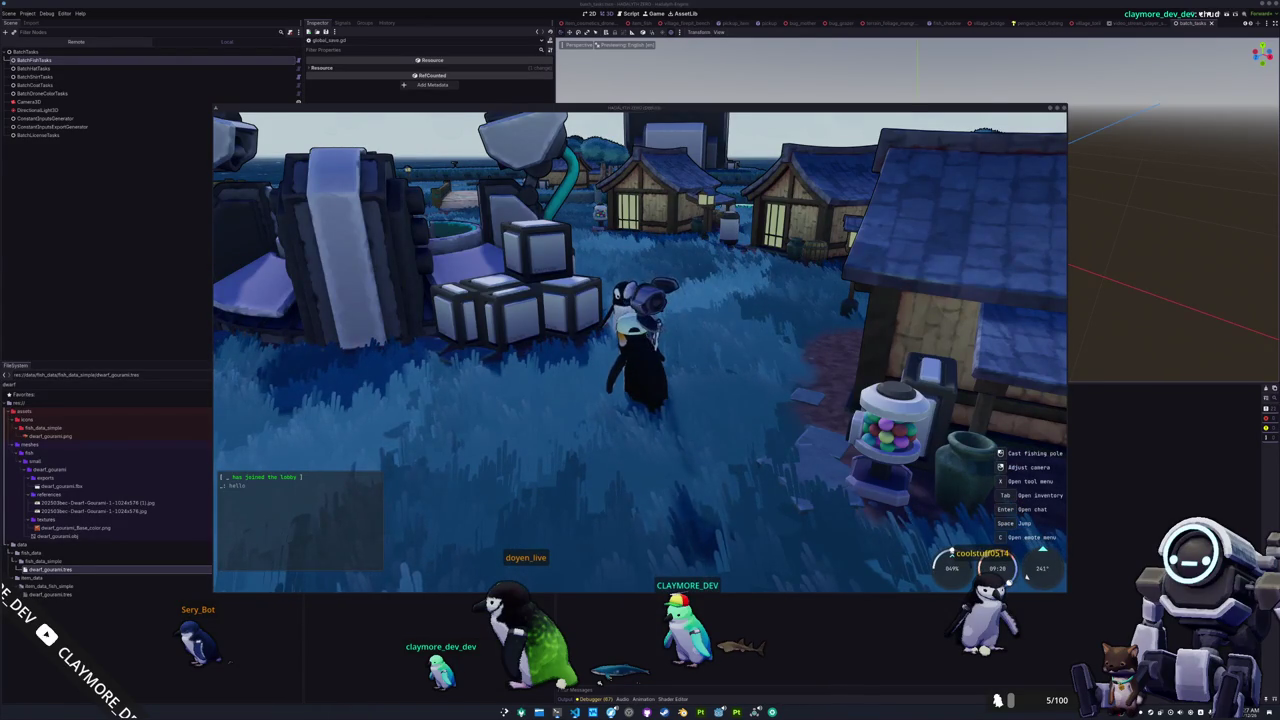
{"action": "key", "text": "alt+Tab"}
{"action": "key", "text": "alt+Tab"}
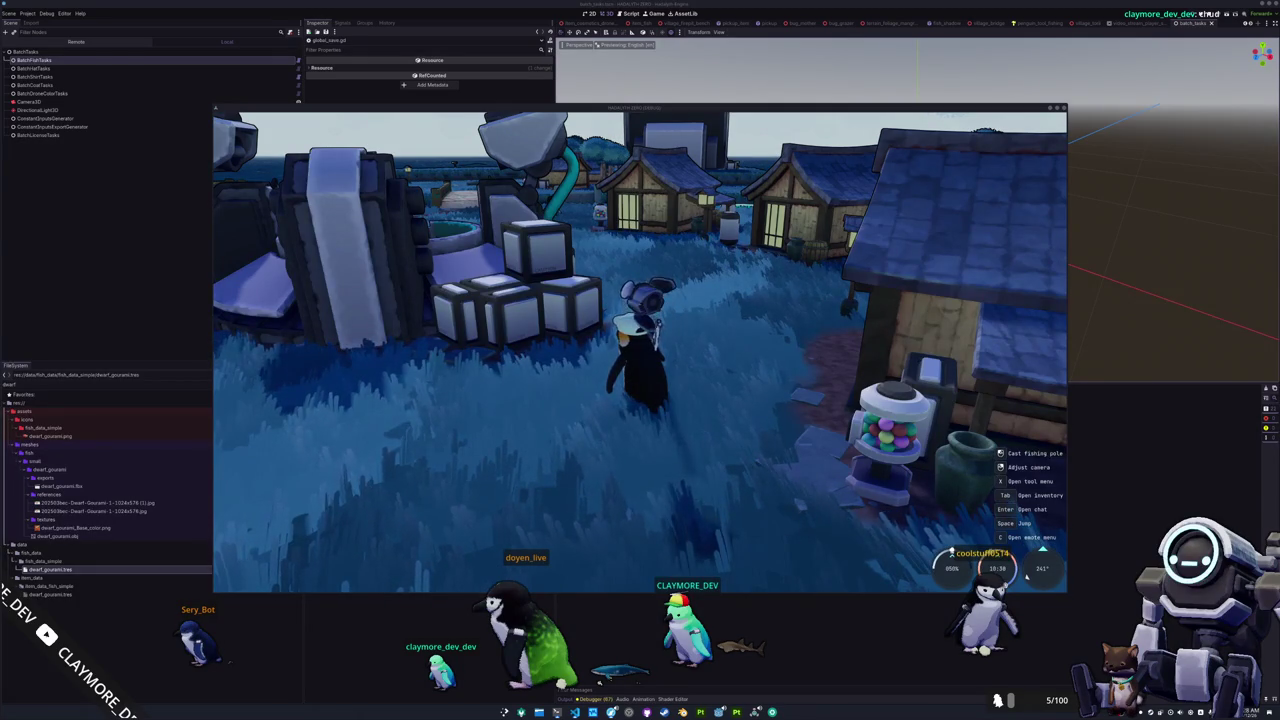
- Check the inventory, then quit HADALYTH ZERO to desktop from the escape menu
{"action": "left_click_drag", "start_coordinate": [763, 403], "coordinate": [743, 660]}
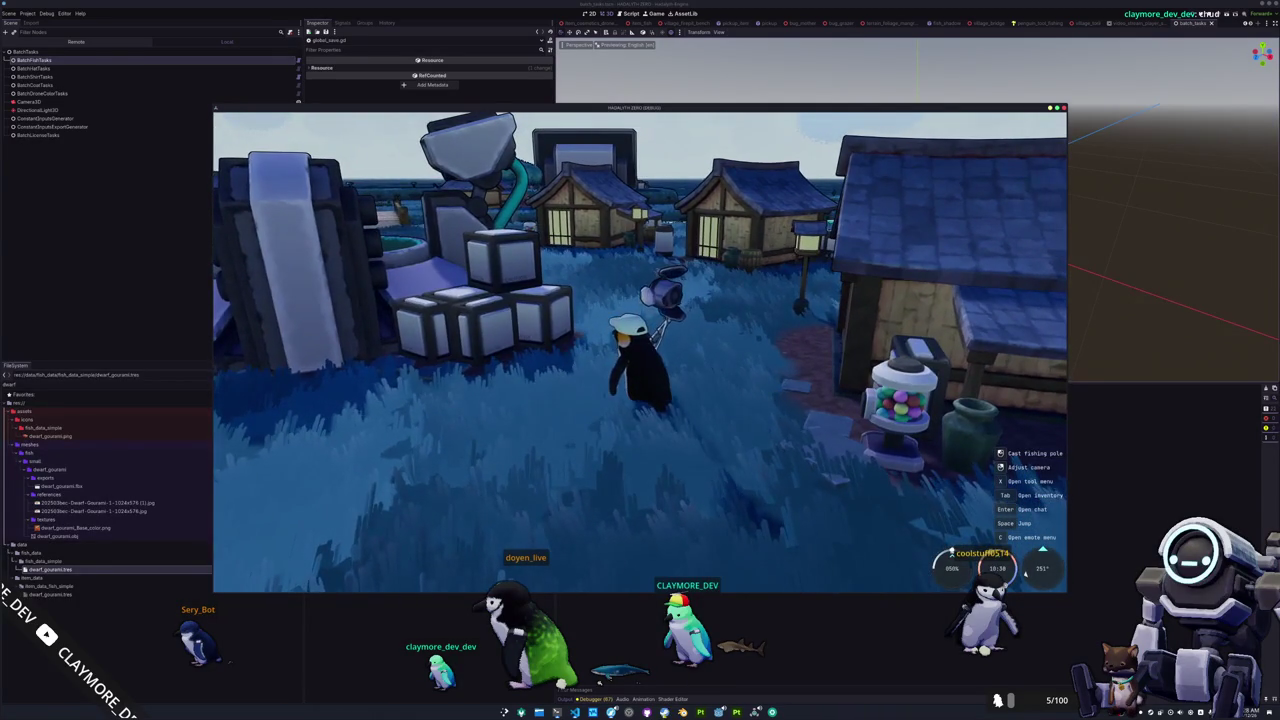
{"action": "key", "text": "alt+Tab"}
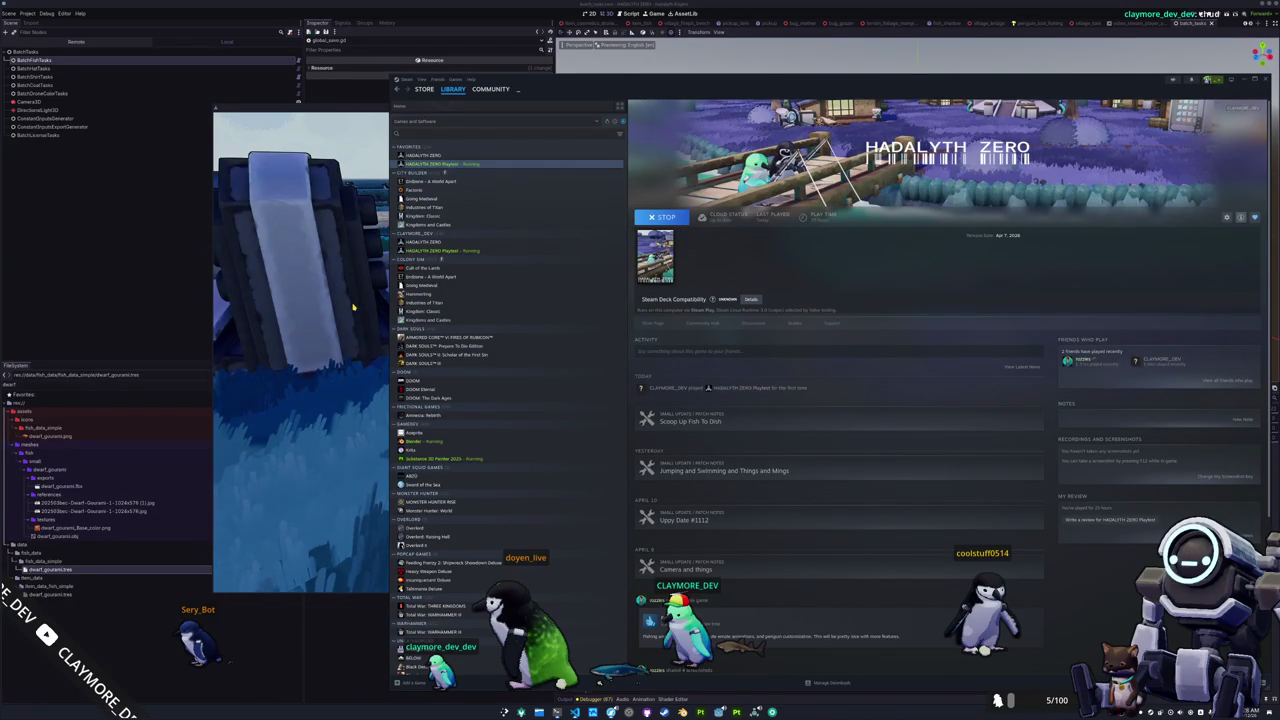
{"action": "left_click", "coordinate": [370, 107]}
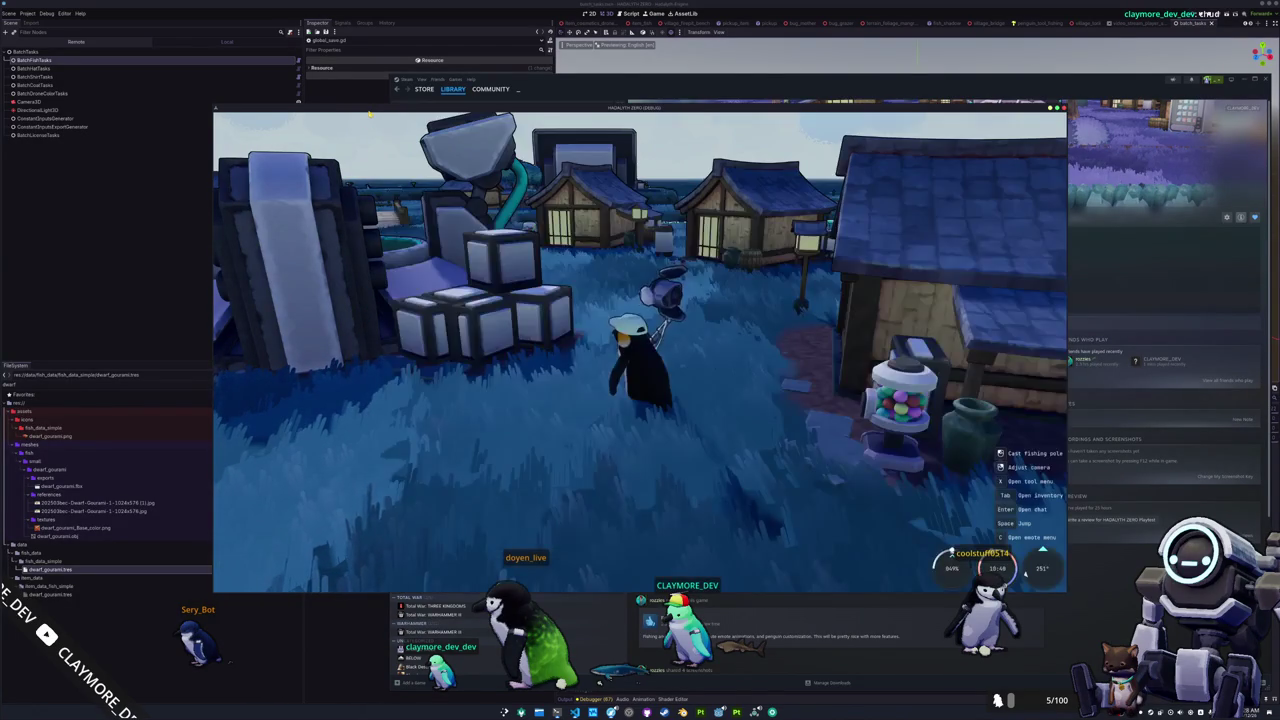
{"action": "key", "text": "Tab"}
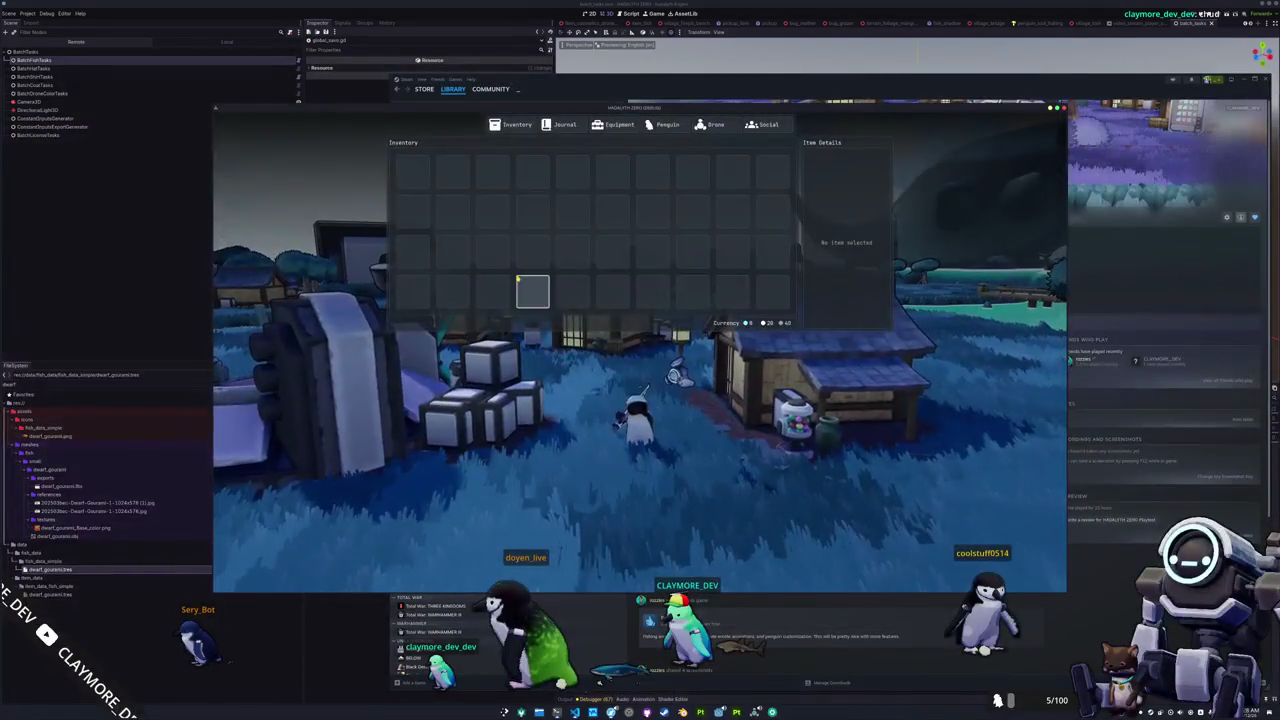
{"action": "key", "text": "Tab"}
{"action": "key", "text": "Escape"}
{"action": "left_click", "coordinate": [636, 368]}
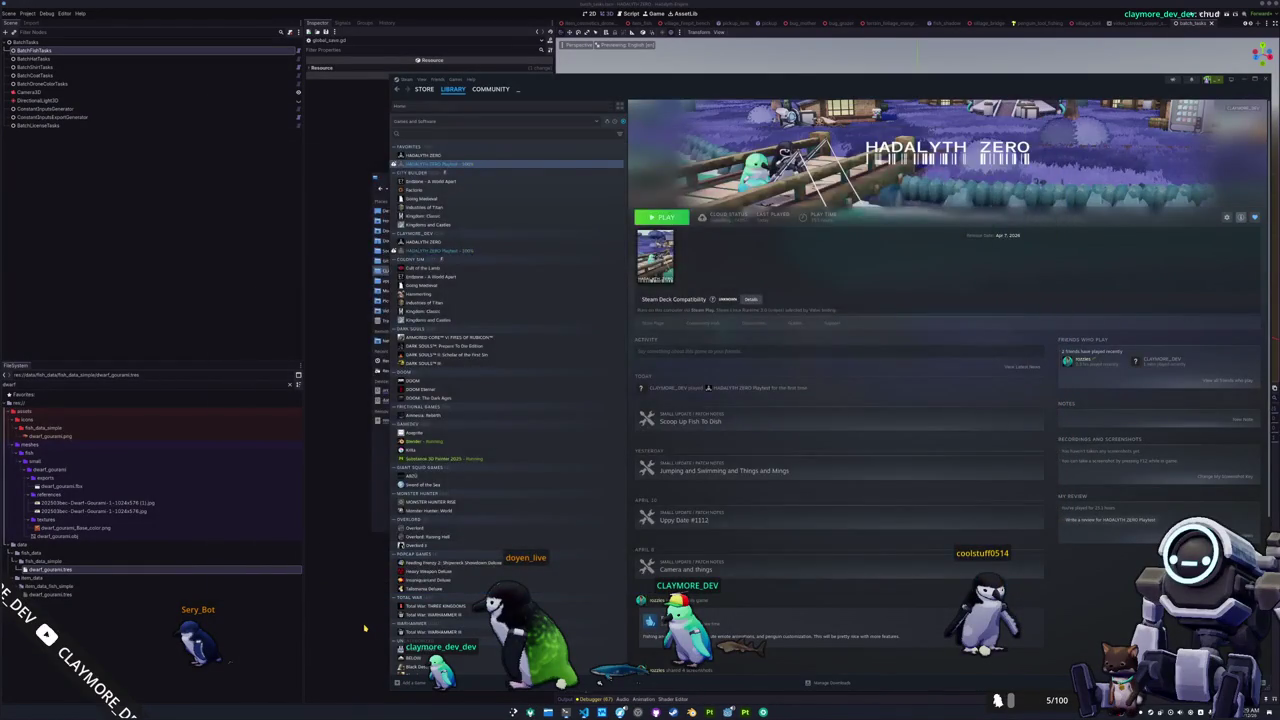
- Clear the Godot output log and show the 67 errors in the Debugger
{"action": "left_click", "coordinate": [365, 628]}
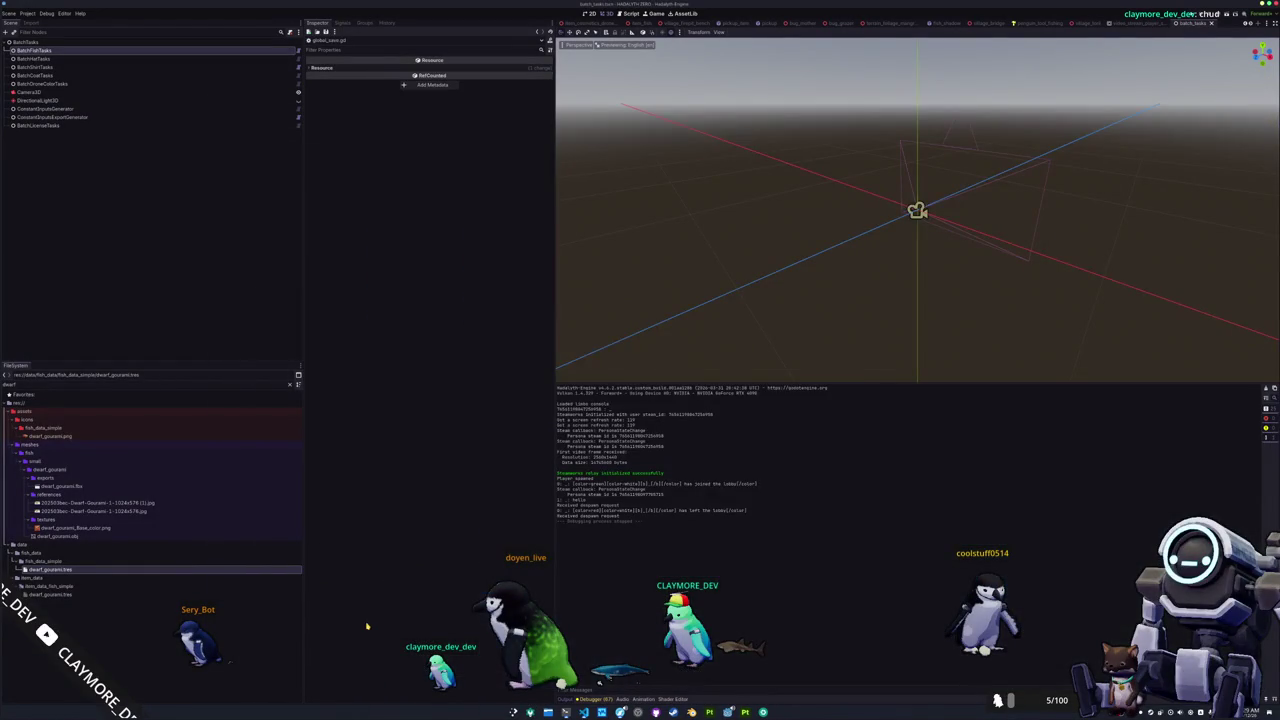
{"action": "key", "text": "F5"}
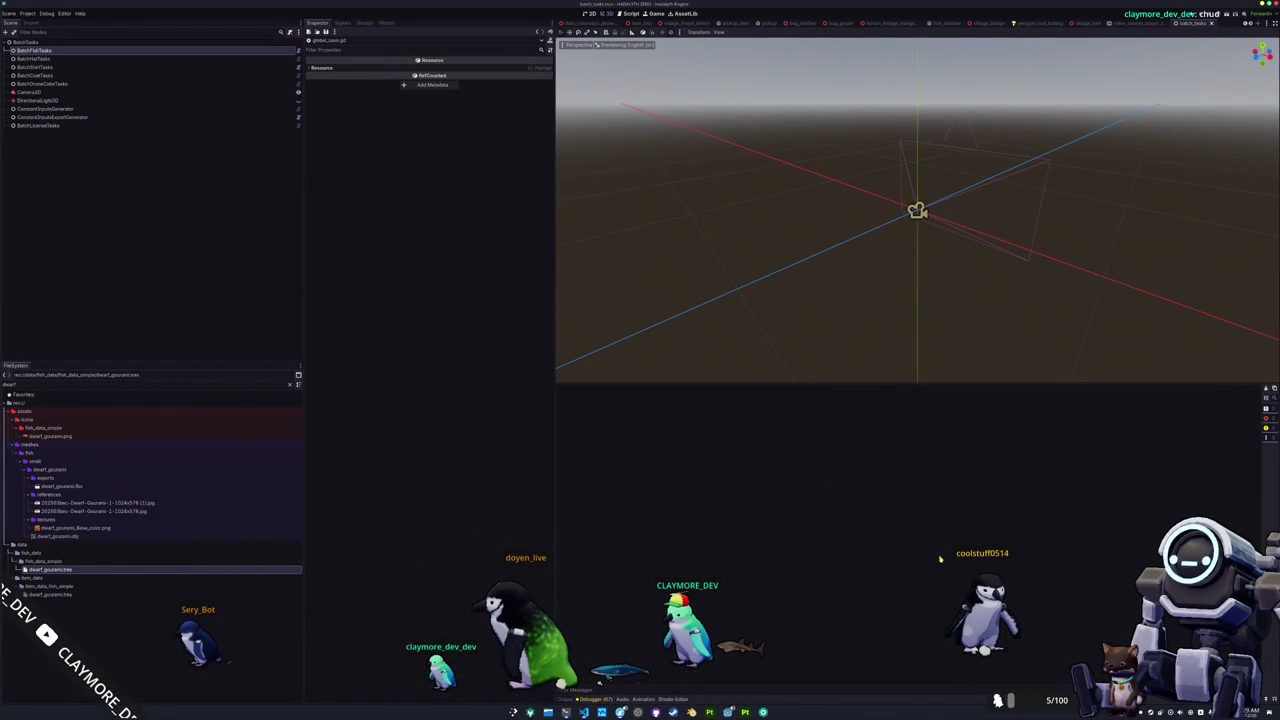
{"action": "left_click", "coordinate": [598, 699]}
{"action": "left_click", "coordinate": [605, 423]}
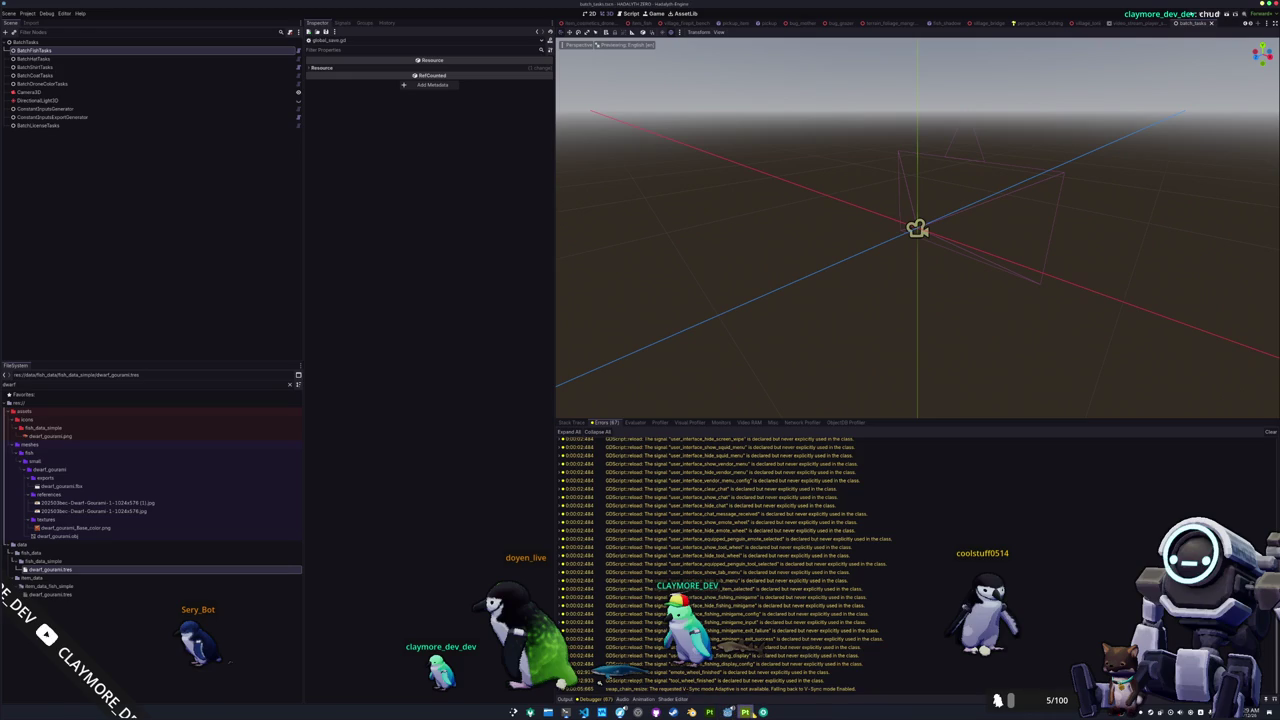
- Close the system monitor terminal and switch to the penguin.tscn scene tab
{"action": "mouse_move", "coordinate": [763, 712]}
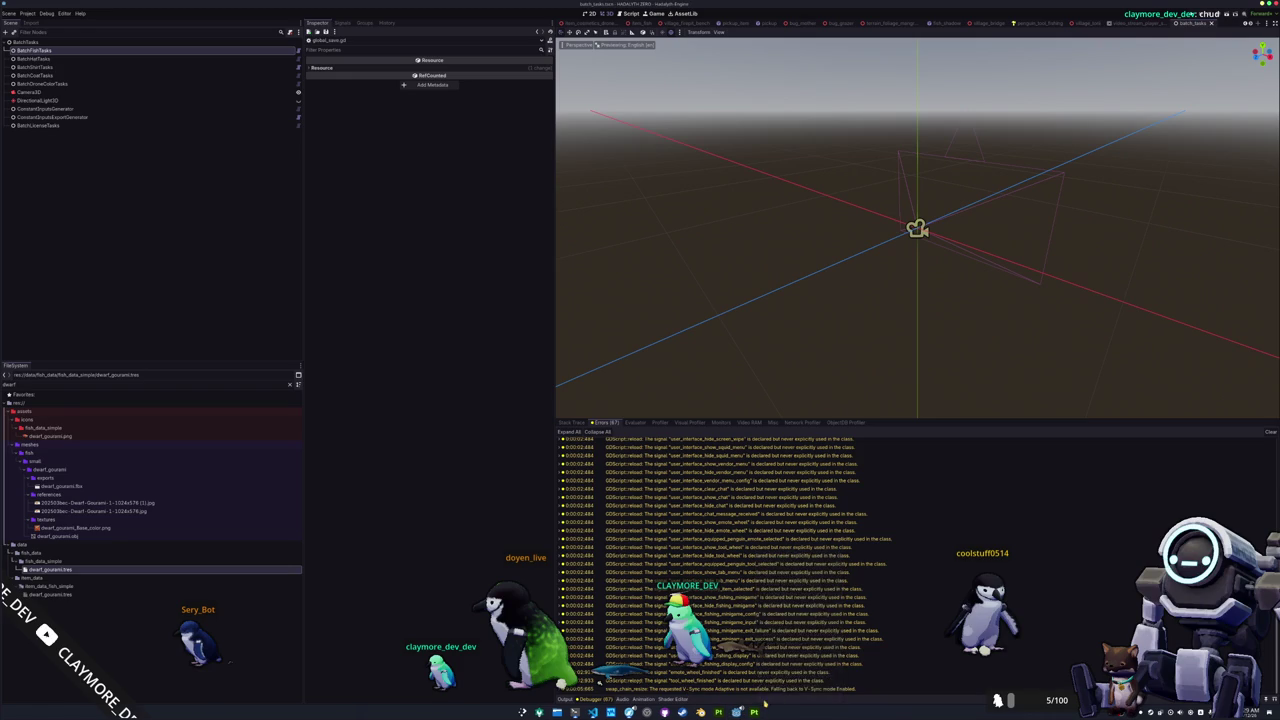
{"action": "left_click", "coordinate": [798, 620]}
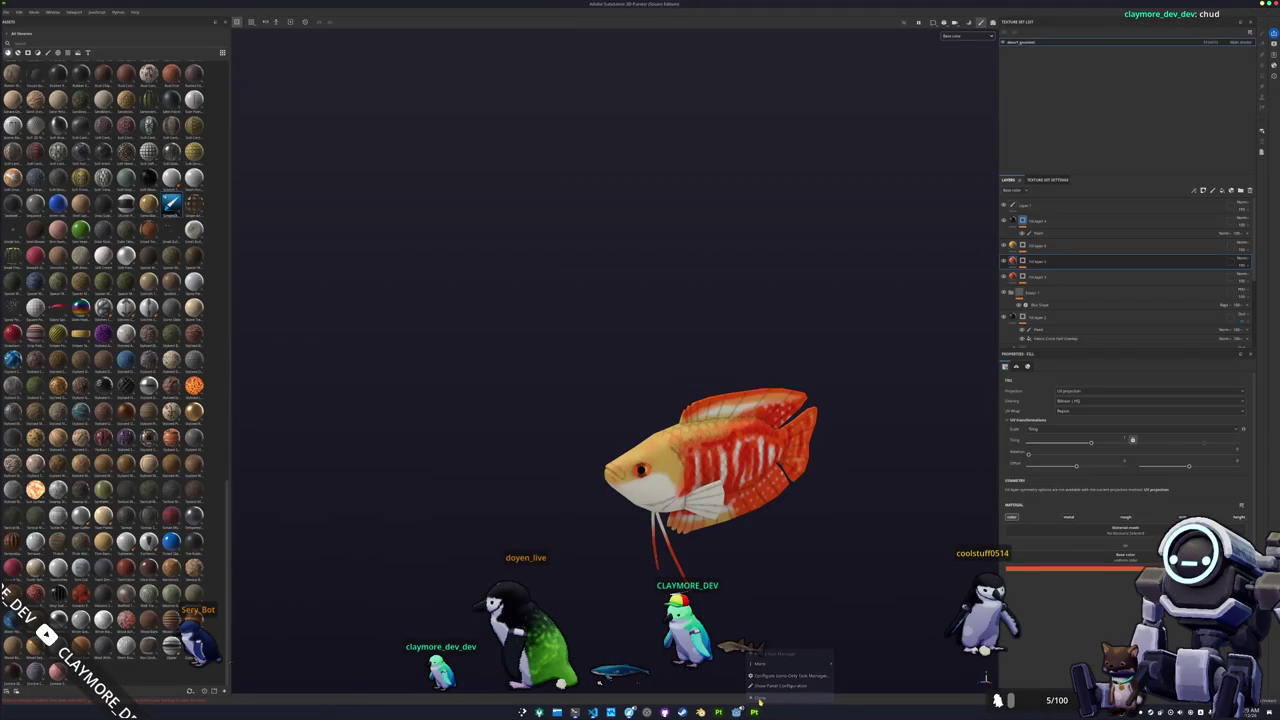
{"action": "left_click", "coordinate": [789, 680]}
{"action": "left_click", "coordinate": [584, 711]}
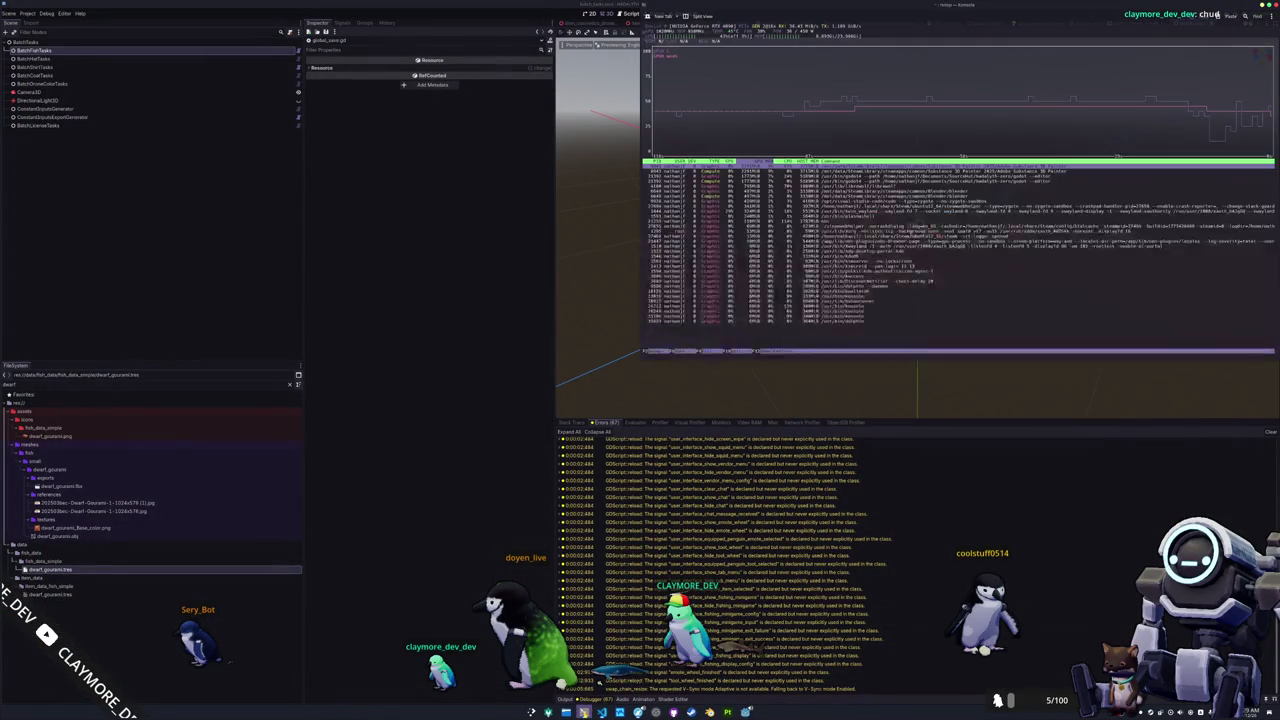
{"action": "right_click", "coordinate": [584, 711]}
{"action": "left_click", "coordinate": [598, 680]}
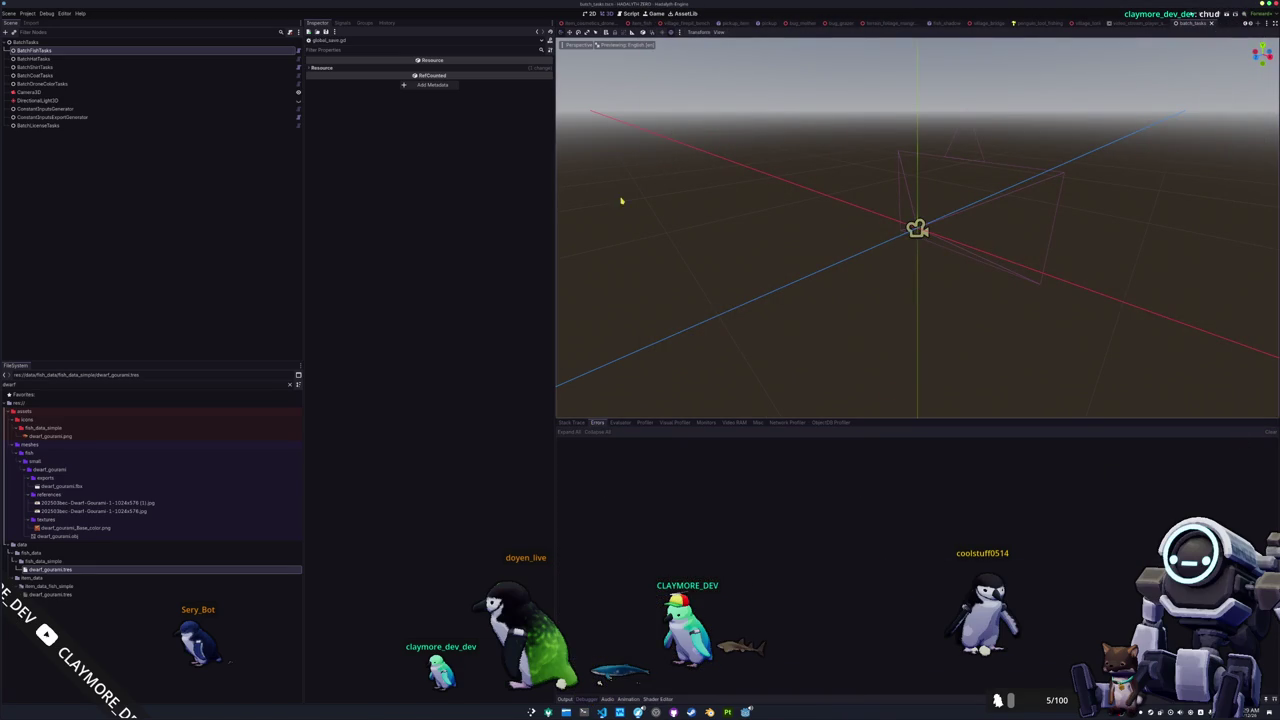
{"action": "scroll", "coordinate": [630, 22], "scroll_direction": "up", "scroll_amount": 3}
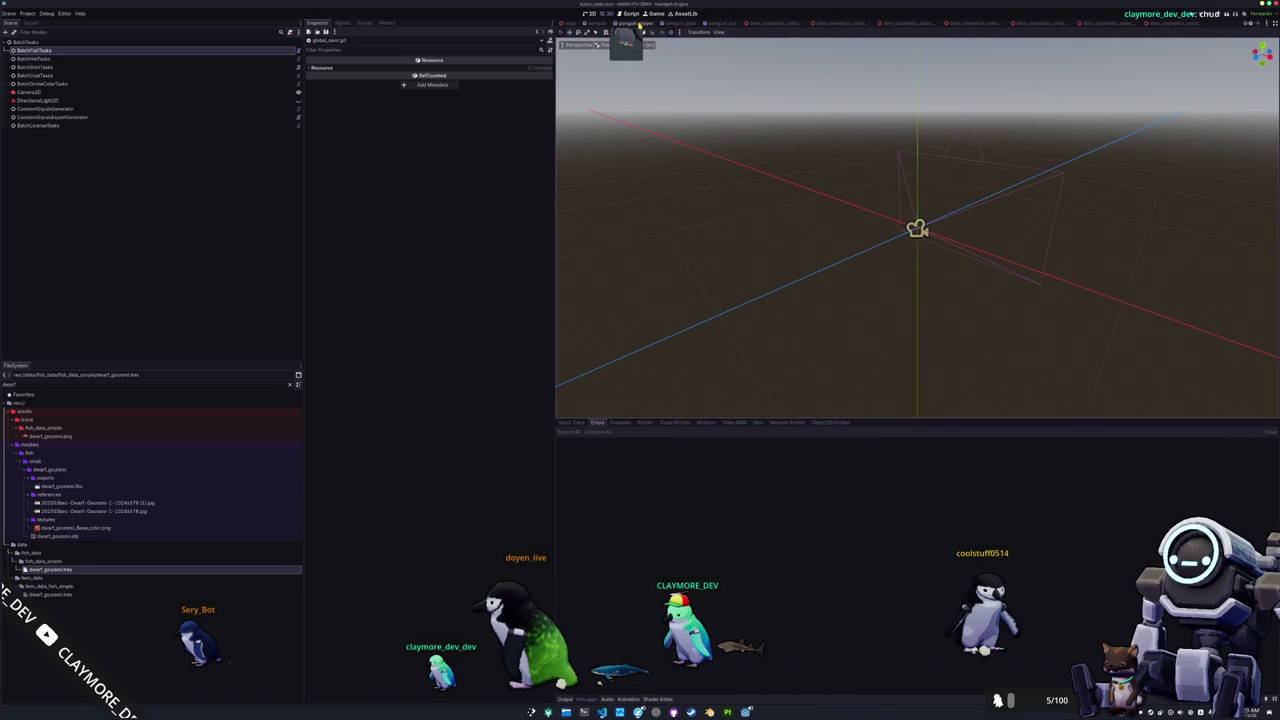
{"action": "left_click", "coordinate": [600, 24]}
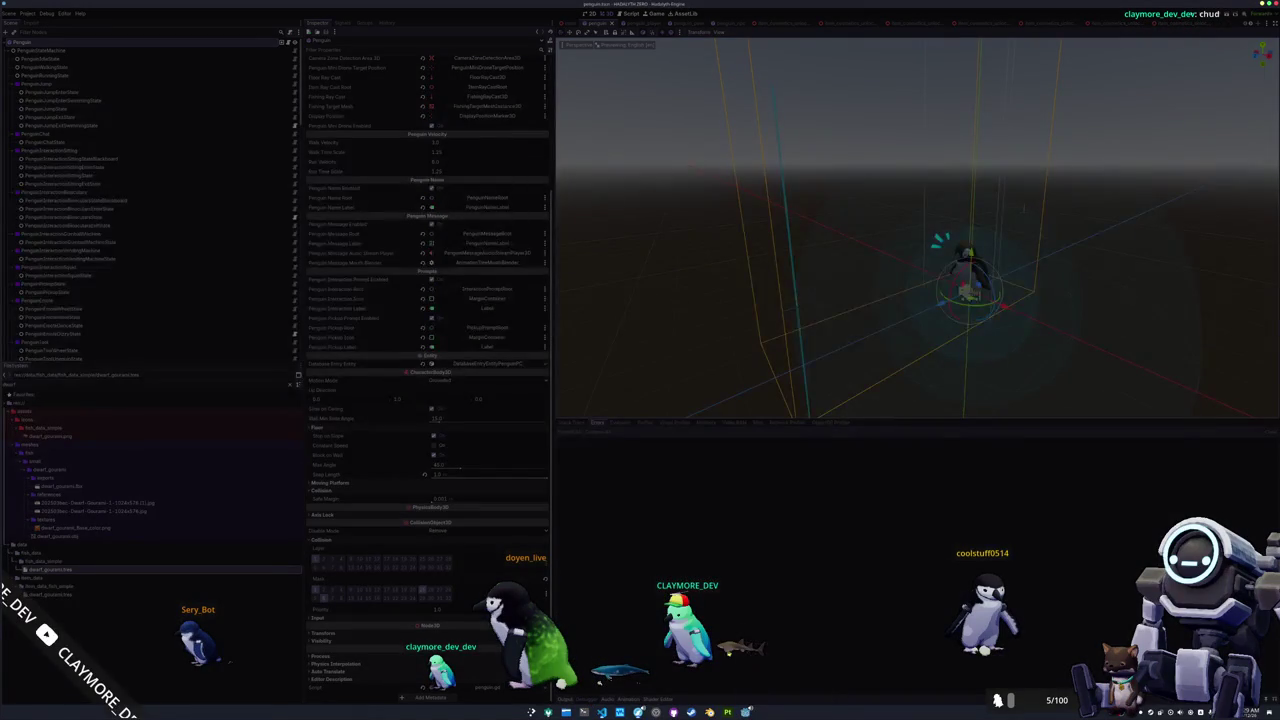
- Launch the project's editor from the Project Manager and cancel the data folder's Properties dialog
{"action": "key", "text": "ctrl+super+Right"}
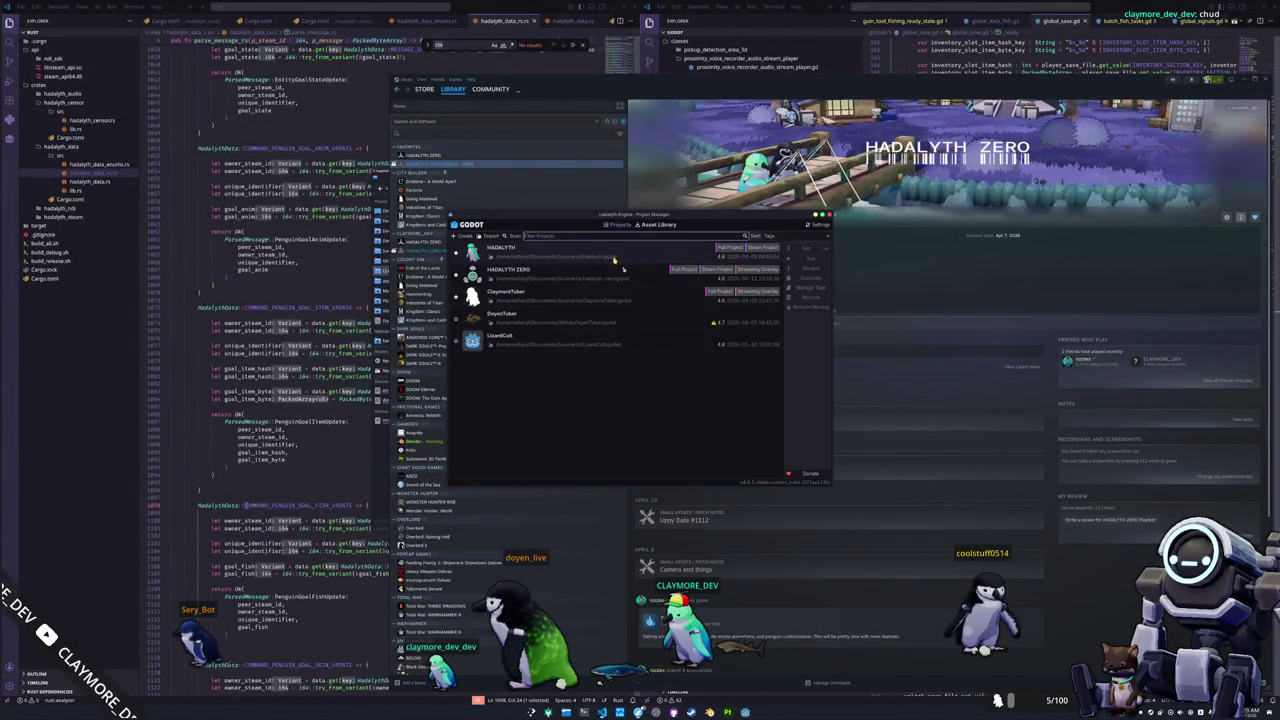
{"action": "left_click", "coordinate": [806, 248]}
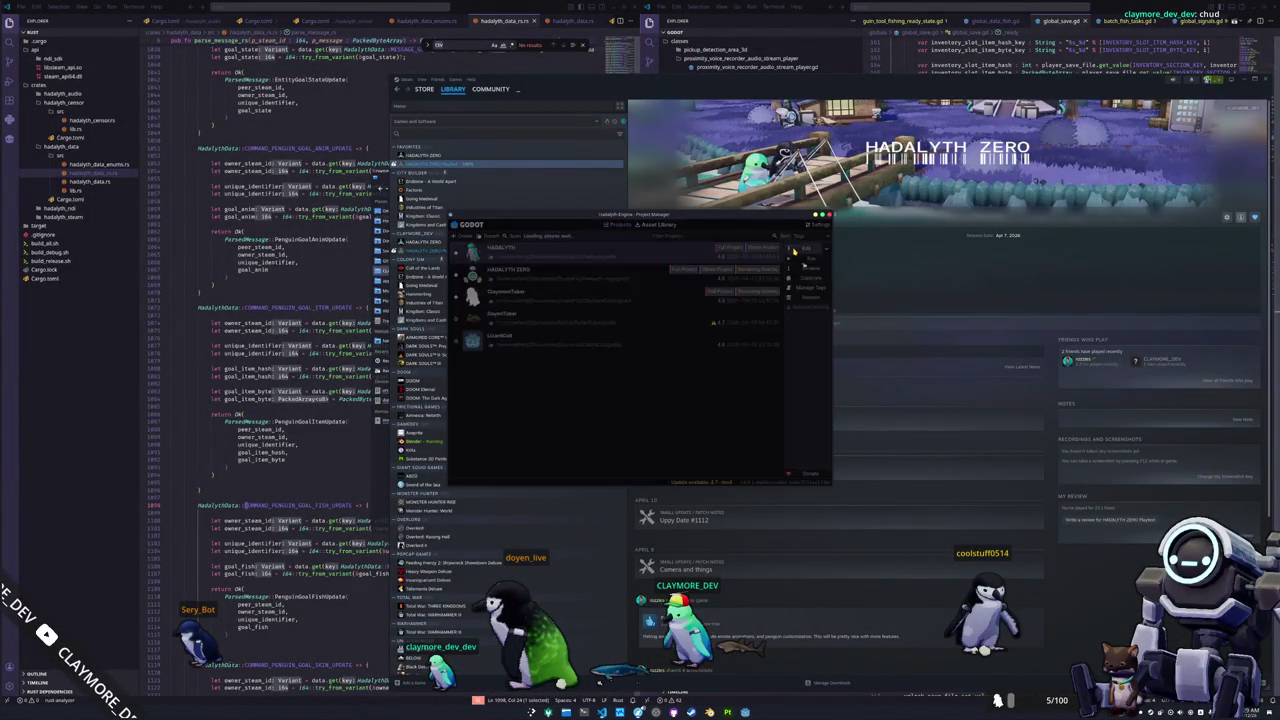
{"action": "left_click", "coordinate": [593, 712]}
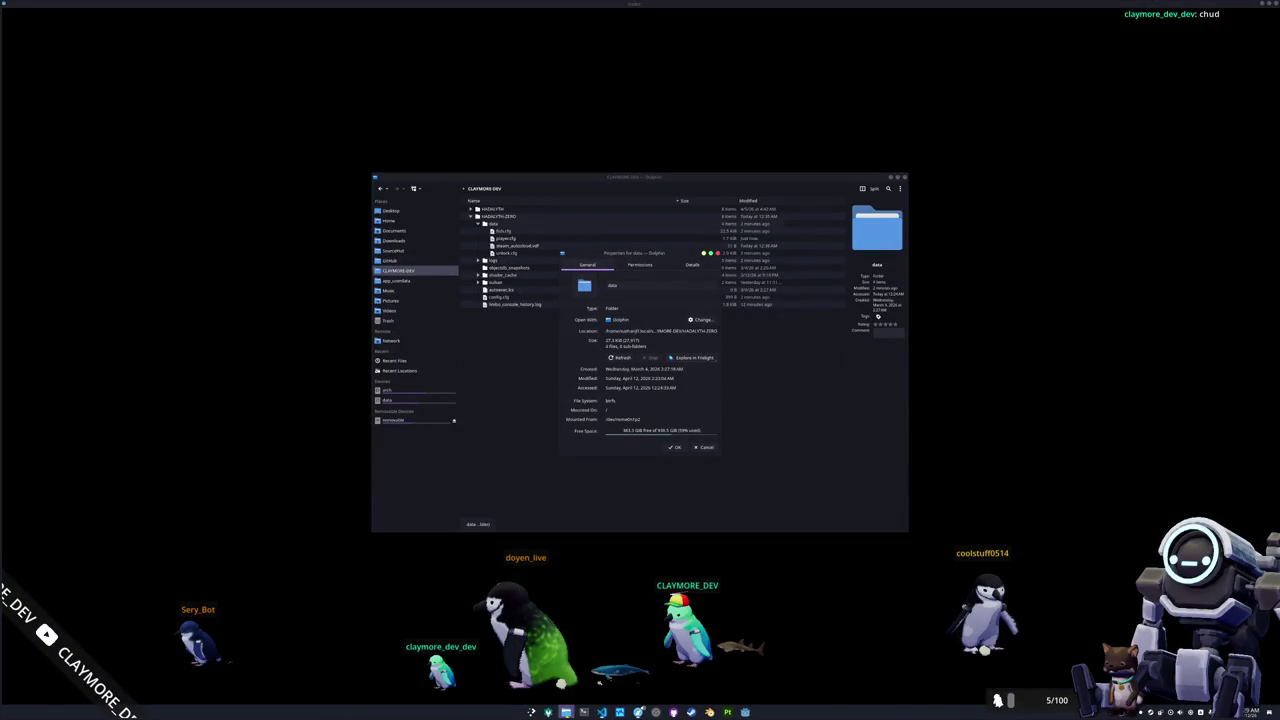
{"action": "left_click", "coordinate": [704, 447]}
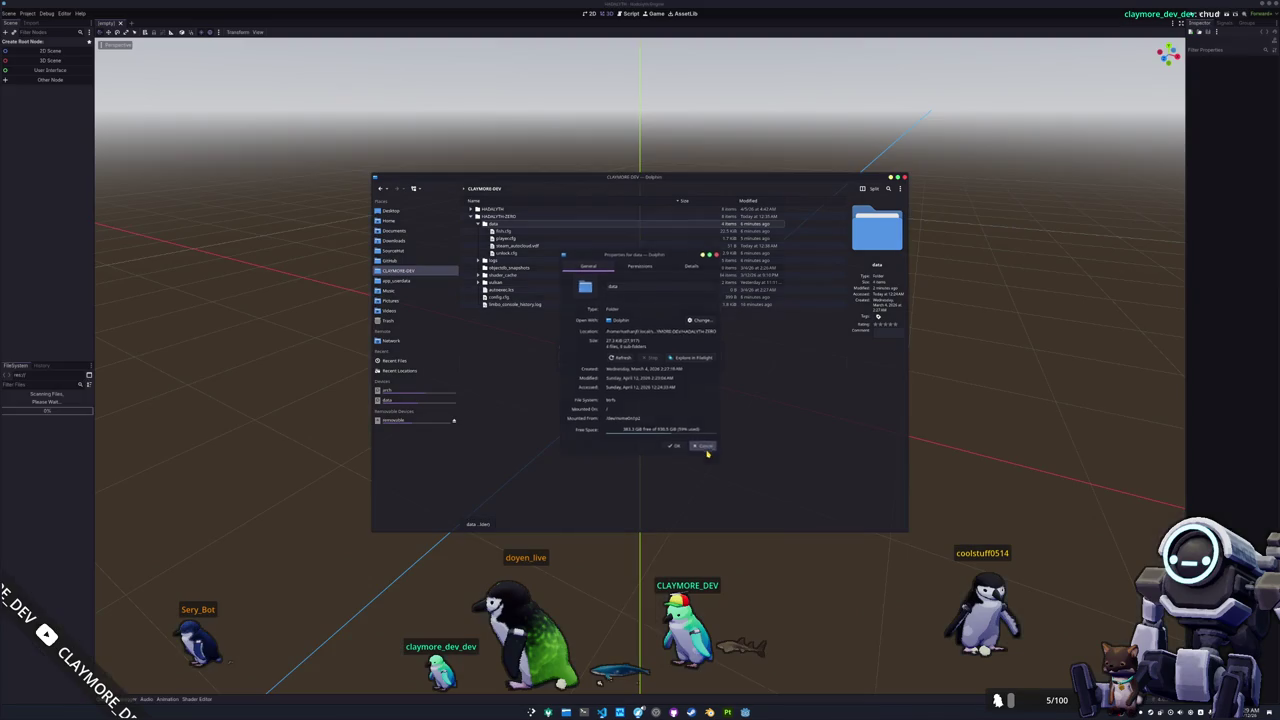
- Expand the kodaiph assets/entities/fish/small folder tree in the file manager
{"action": "left_click", "coordinate": [410, 251]}
{"action": "left_click", "coordinate": [470, 232]}
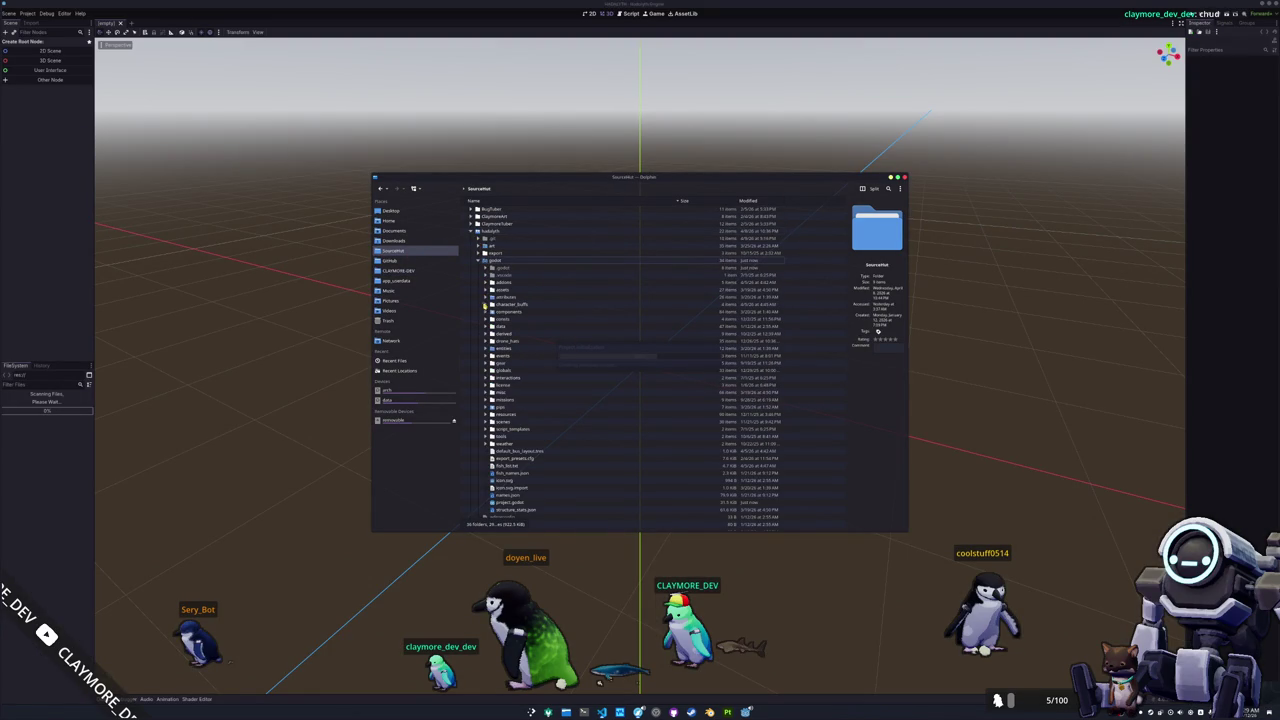
{"action": "left_click", "coordinate": [487, 291]}
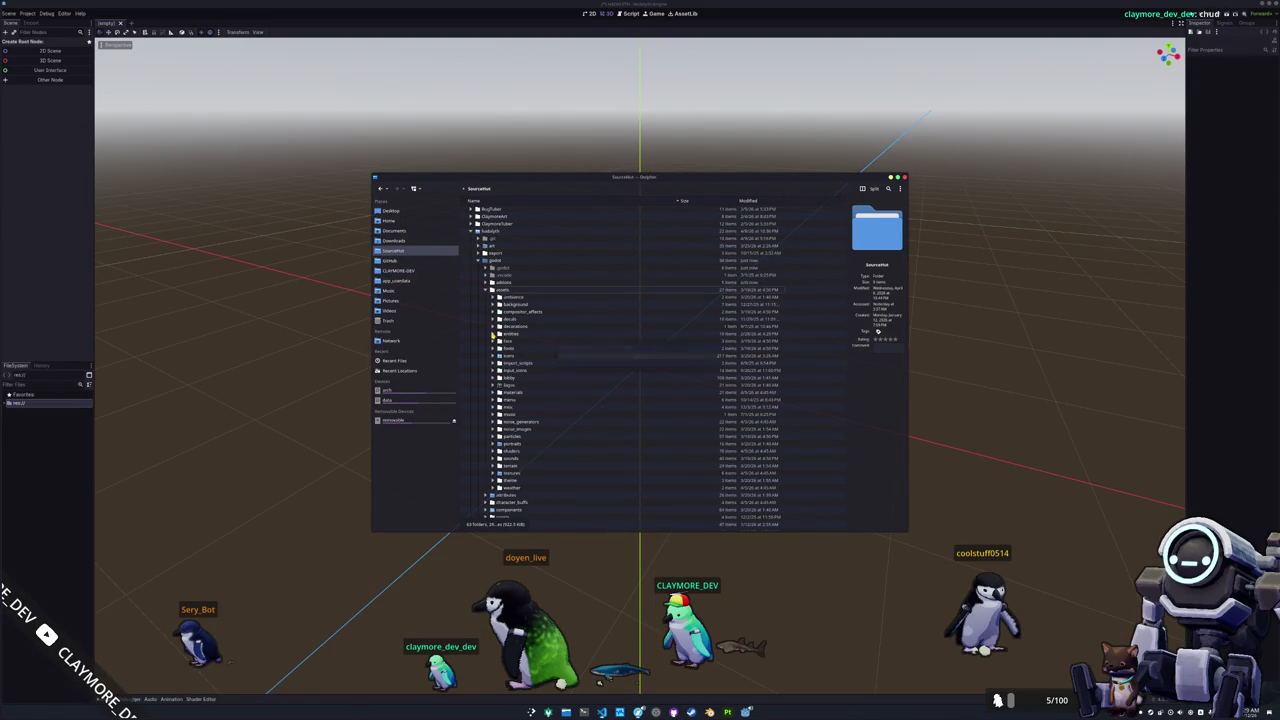
{"action": "left_click", "coordinate": [493, 335]}
{"action": "left_click", "coordinate": [500, 349]}
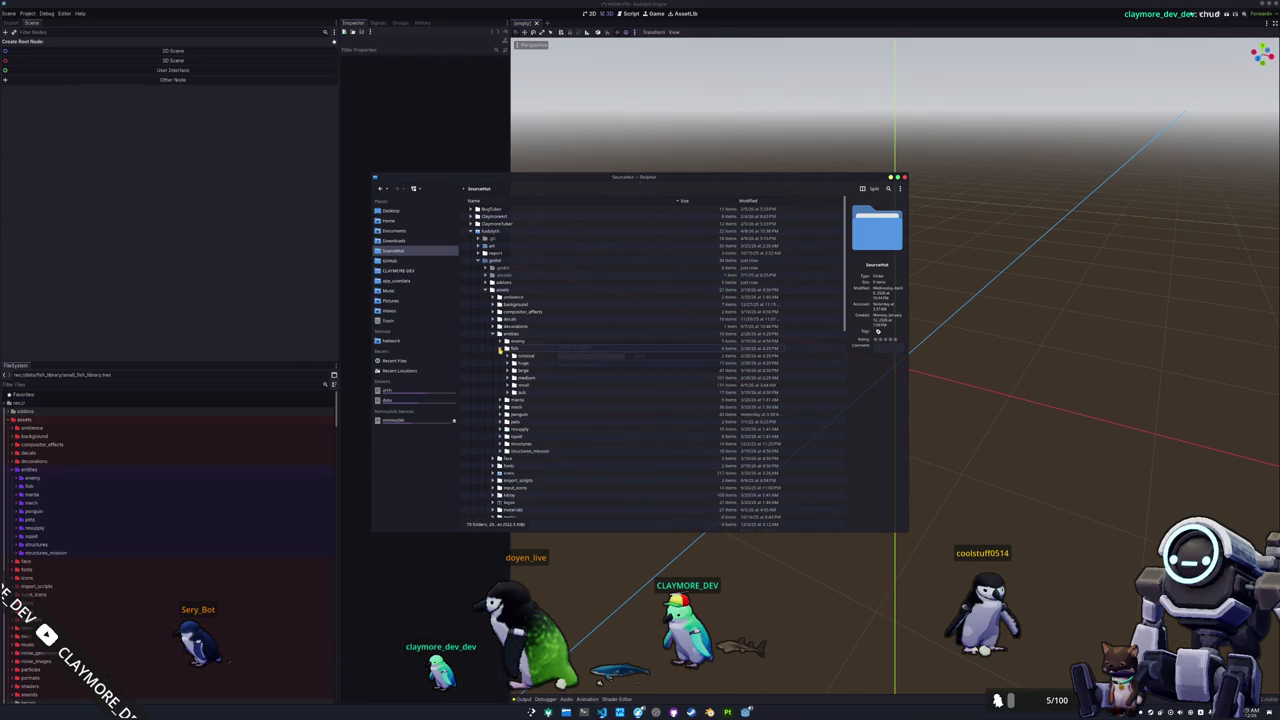
{"action": "left_click", "coordinate": [509, 384]}
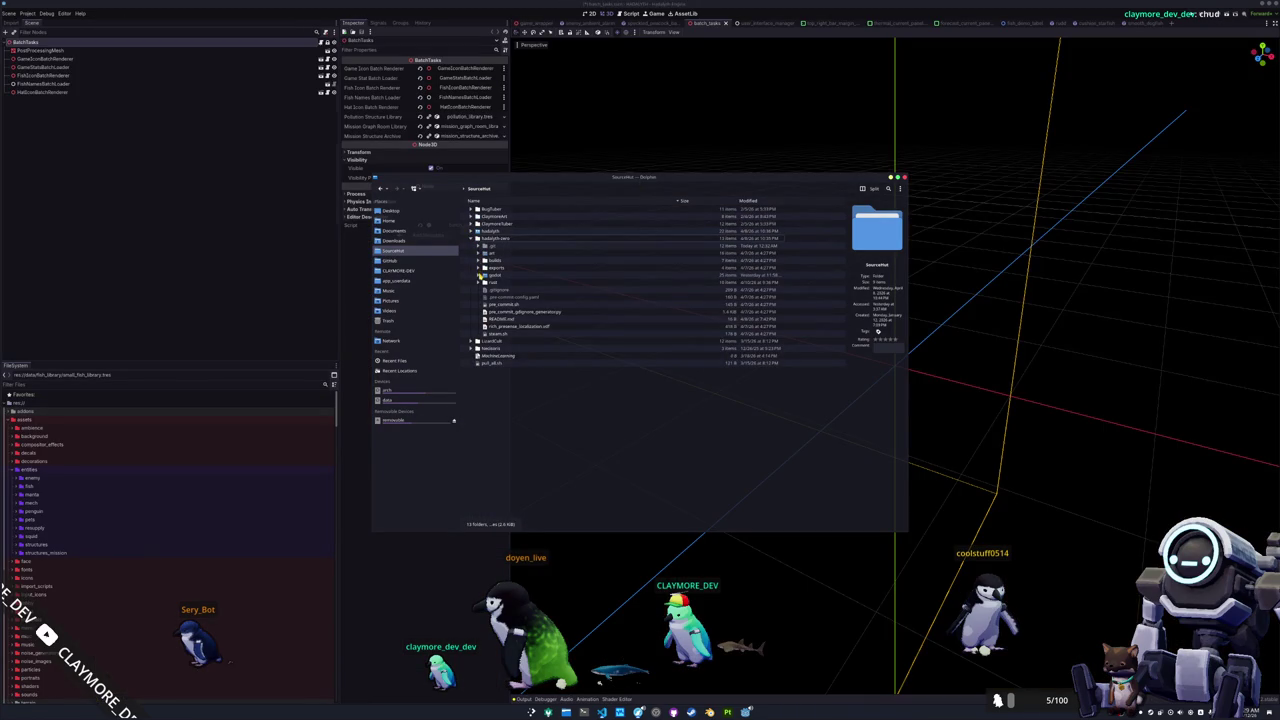
- Expand godot assets/meshes/fish/small to find the dwarf_gourami mesh folder
{"action": "left_click", "coordinate": [486, 296]}
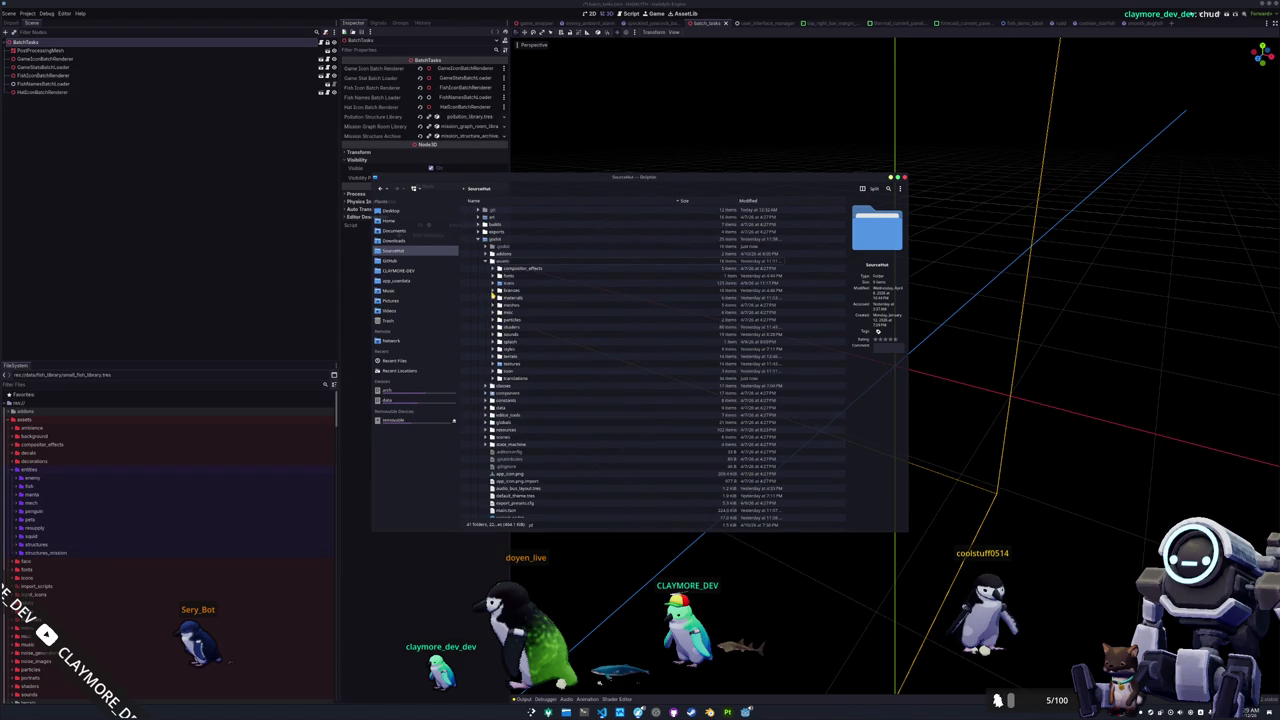
{"action": "left_click", "coordinate": [493, 304]}
{"action": "left_click", "coordinate": [500, 319]}
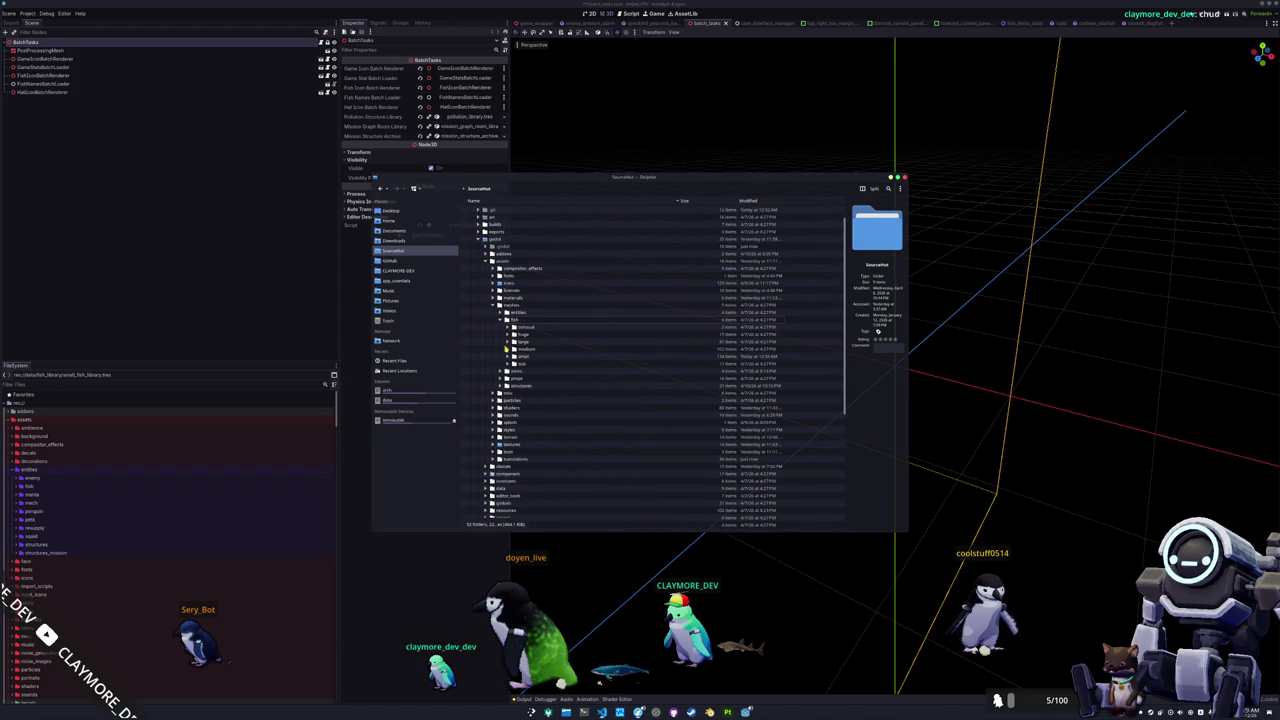
{"action": "left_click", "coordinate": [502, 356]}
{"action": "scroll", "coordinate": [527, 394], "scroll_direction": "down", "scroll_amount": 10}
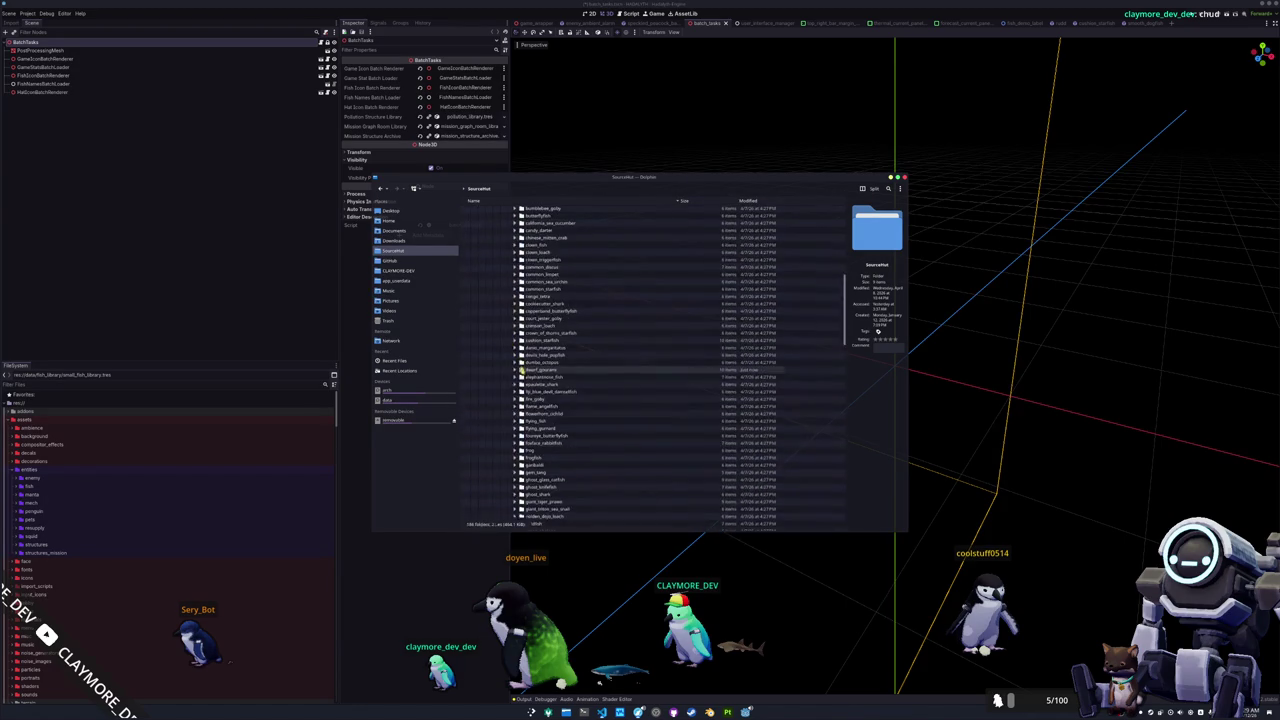
{"action": "scroll", "coordinate": [518, 396], "scroll_direction": "up", "scroll_amount": 5}
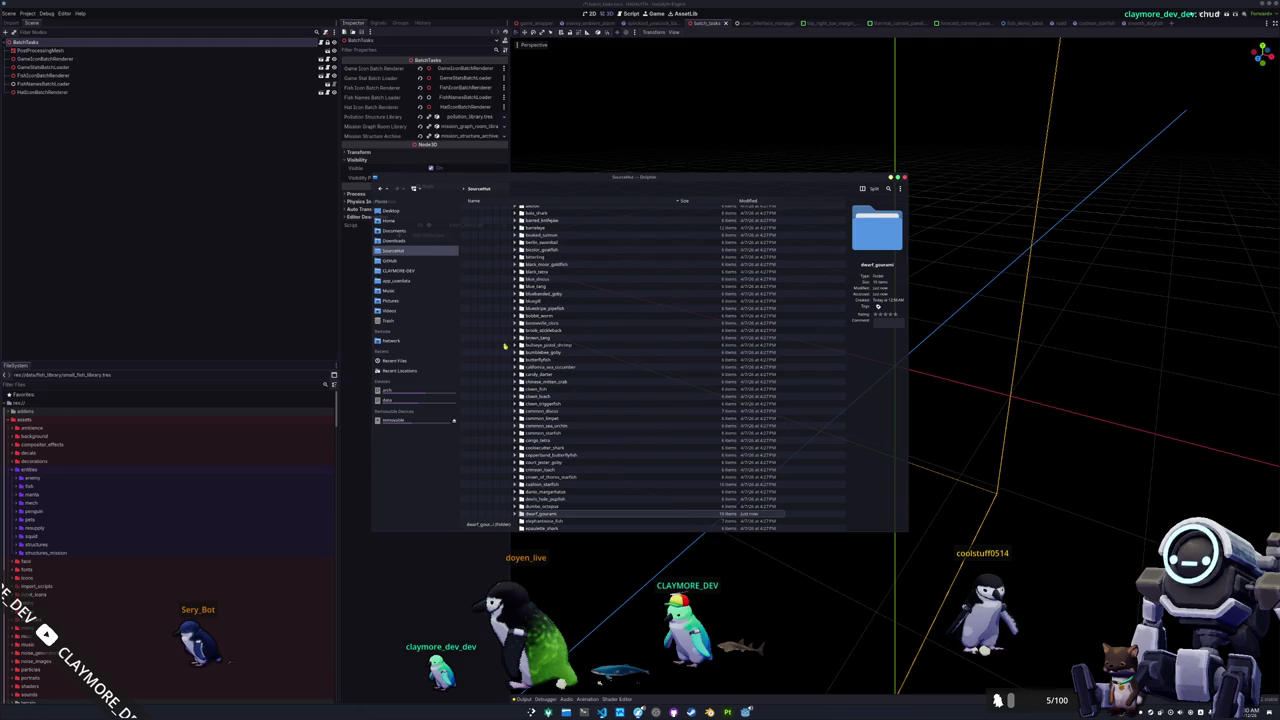
{"action": "scroll", "coordinate": [470, 215], "scroll_direction": "up", "scroll_amount": 5}
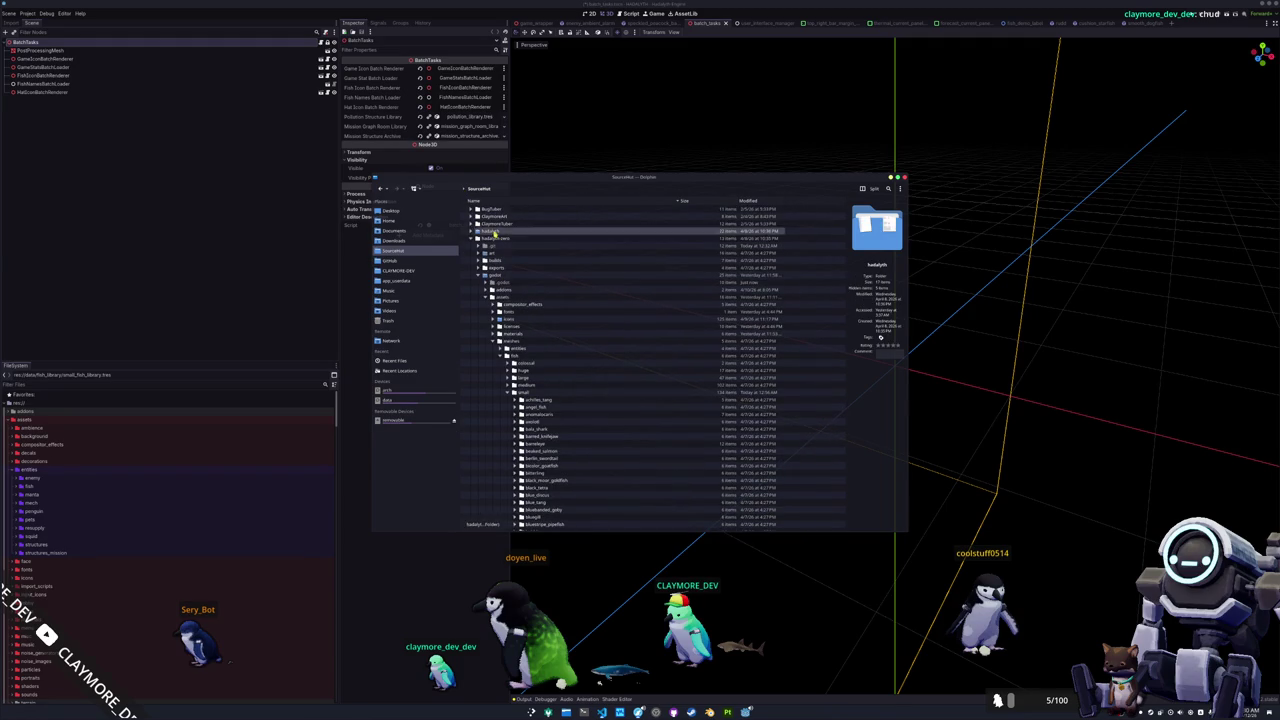
- Open hadalyth/godot/assets/entities/fish/small, then close the file manager
{"action": "double_click", "coordinate": [494, 238]}
{"action": "double_click", "coordinate": [495, 231]}
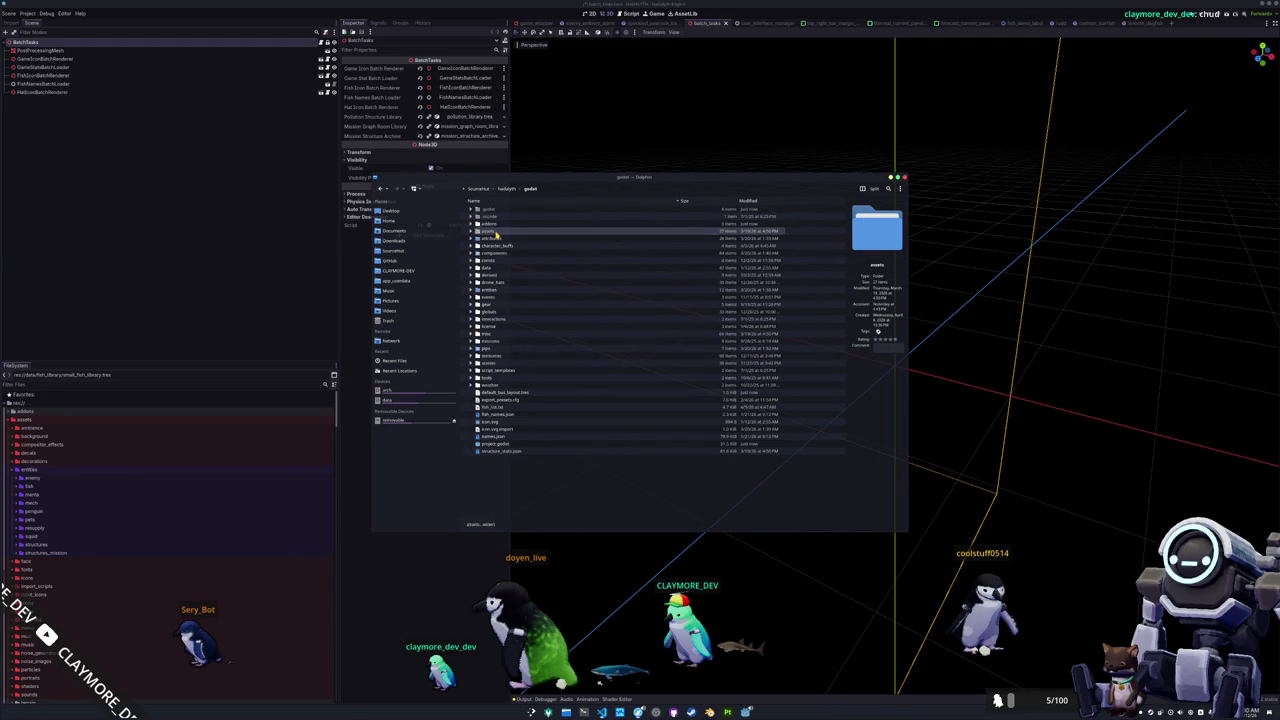
{"action": "double_click", "coordinate": [495, 231]}
{"action": "double_click", "coordinate": [495, 246]}
{"action": "double_click", "coordinate": [495, 216]}
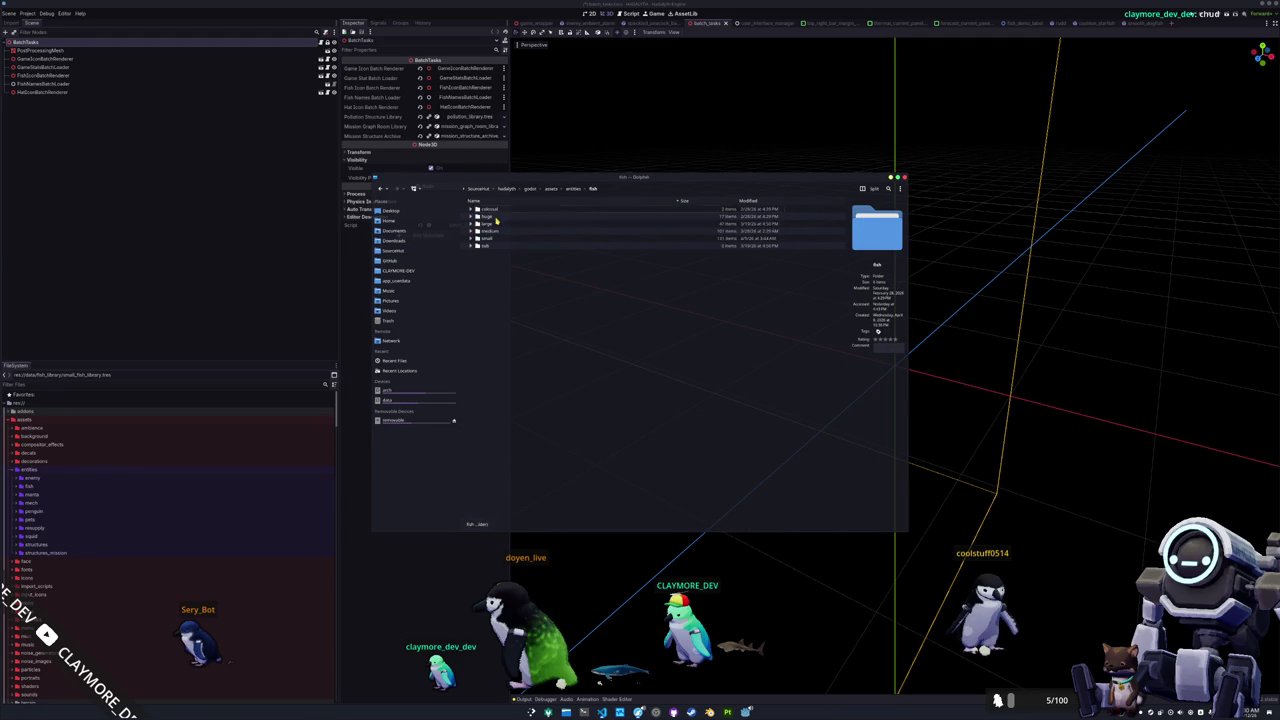
{"action": "double_click", "coordinate": [495, 238]}
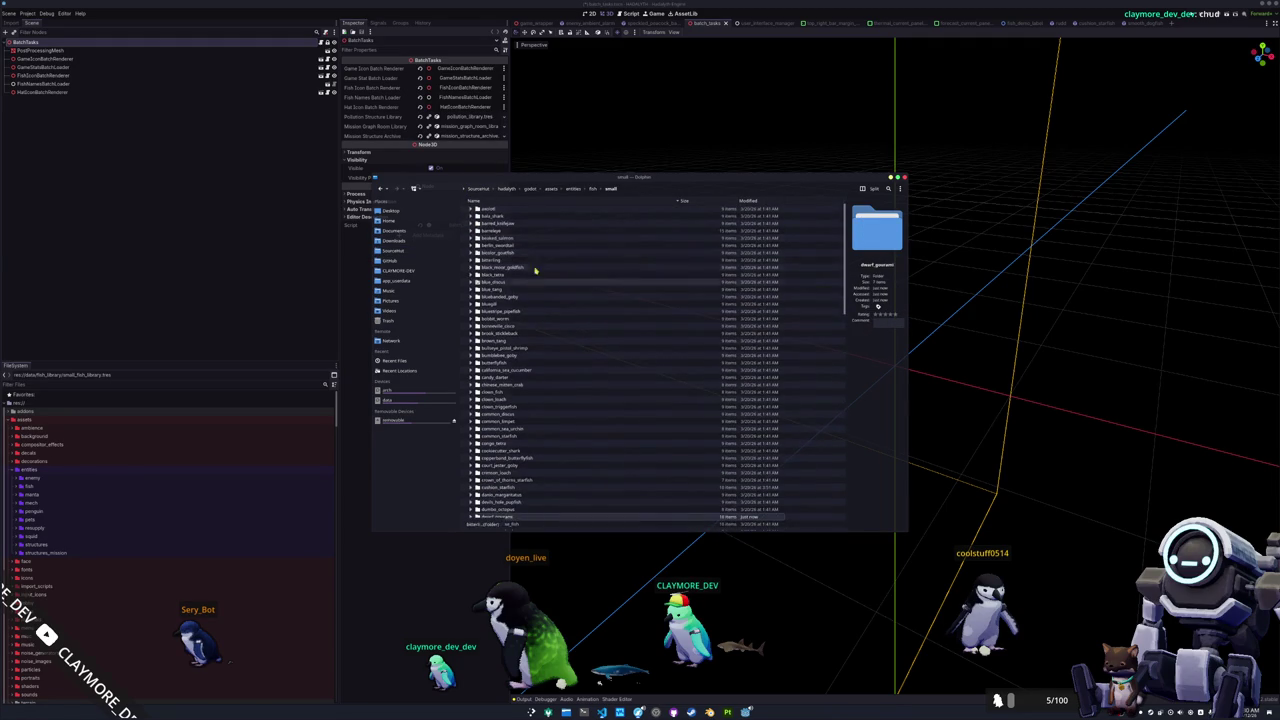
{"action": "left_click", "coordinate": [463, 634]}
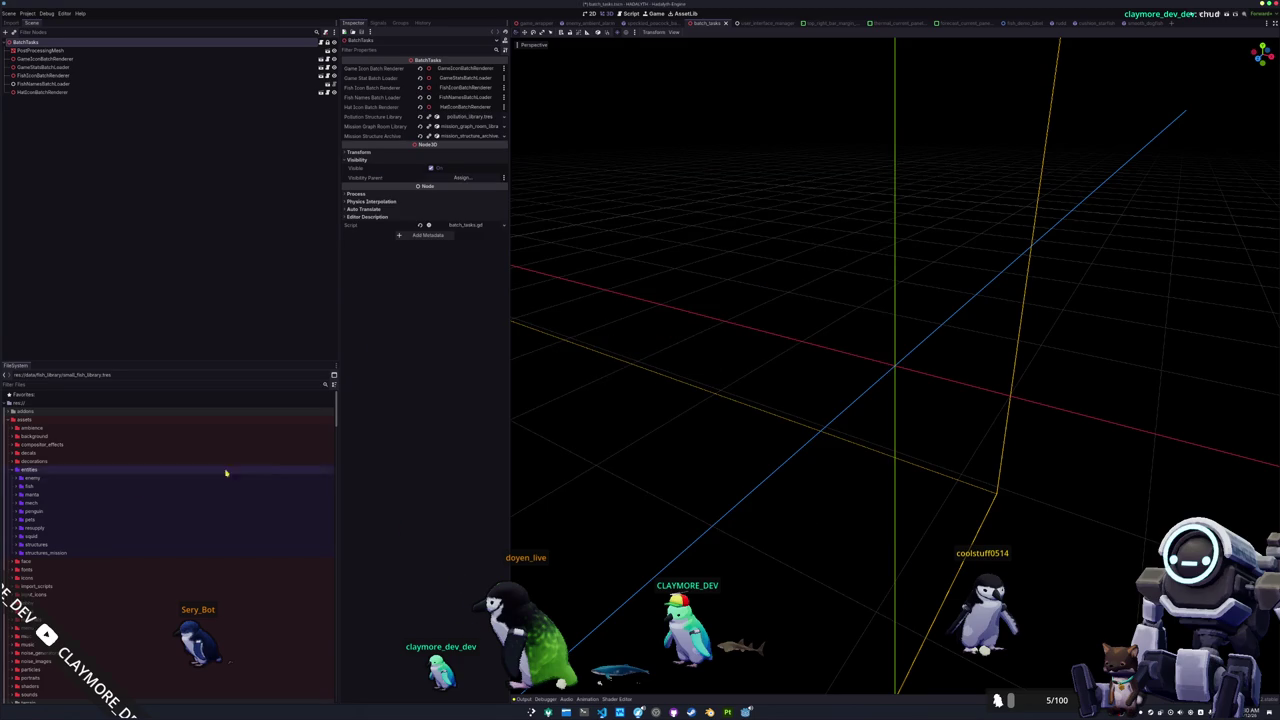
{"action": "scroll", "coordinate": [100, 531], "scroll_direction": "down", "scroll_amount": 10}
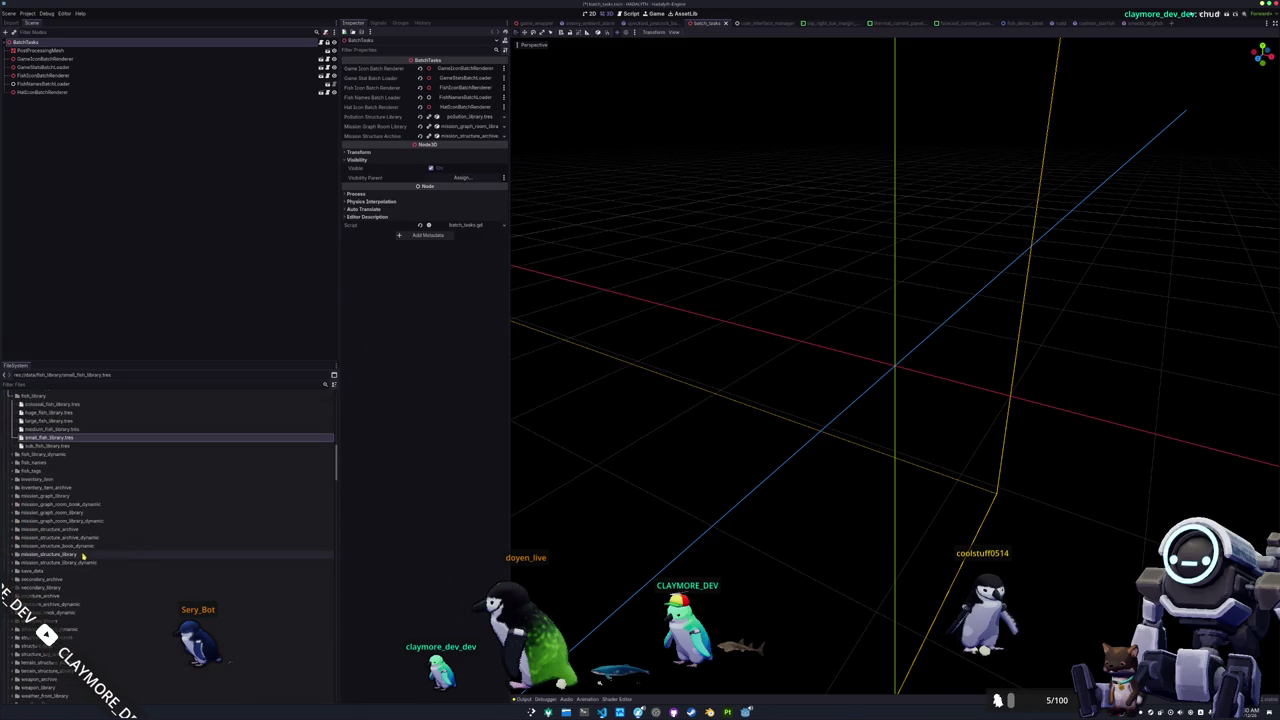
{"action": "scroll", "coordinate": [74, 559], "scroll_direction": "down", "scroll_amount": 10}
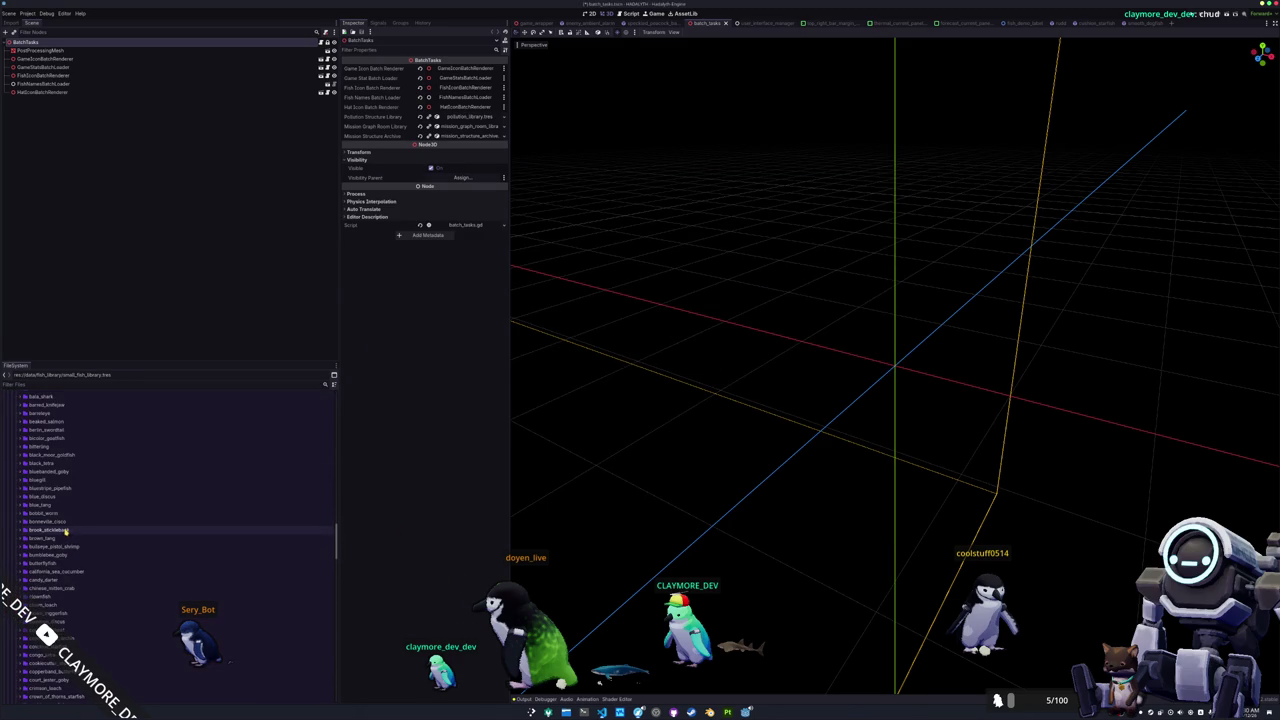
{"action": "scroll", "coordinate": [65, 531], "scroll_direction": "up", "scroll_amount": 3}
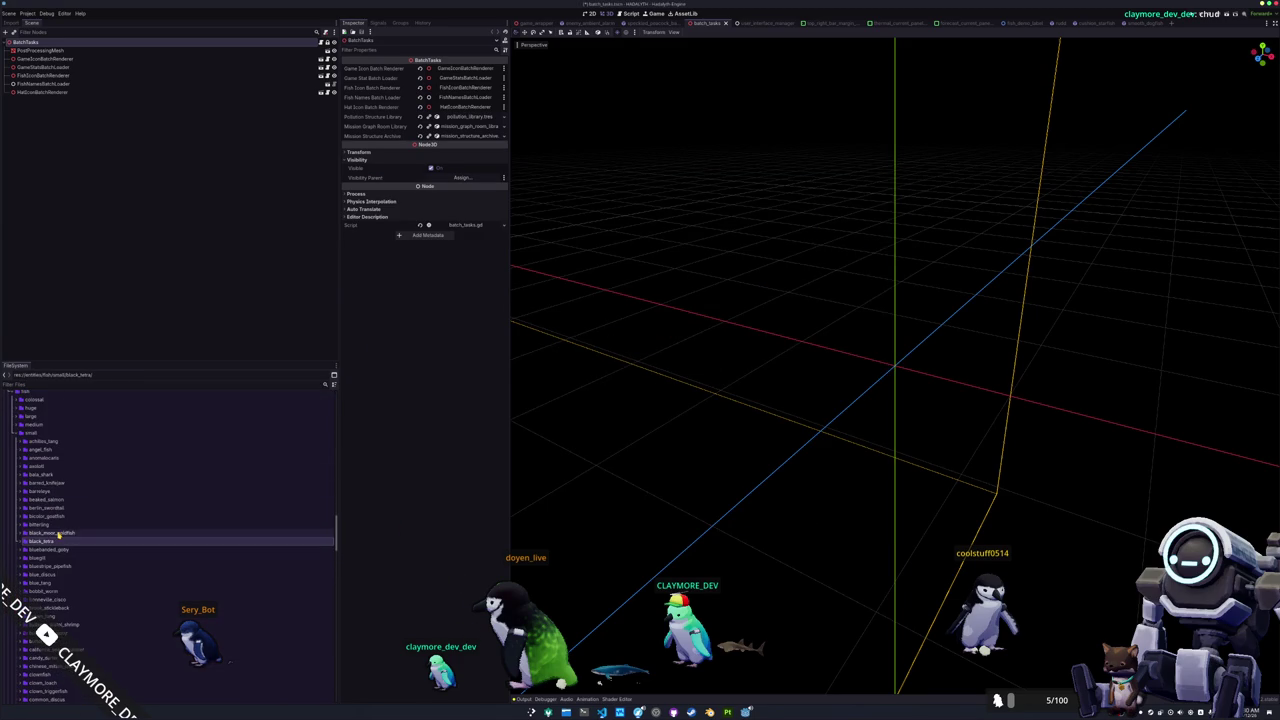
- Duplicate the black_moor_goldfish entity folder as dwarf_gourami
{"action": "left_click", "coordinate": [58, 533]}
{"action": "scroll", "coordinate": [93, 565], "scroll_direction": "down", "scroll_amount": 3}
{"action": "key", "text": "ctrl+d"}
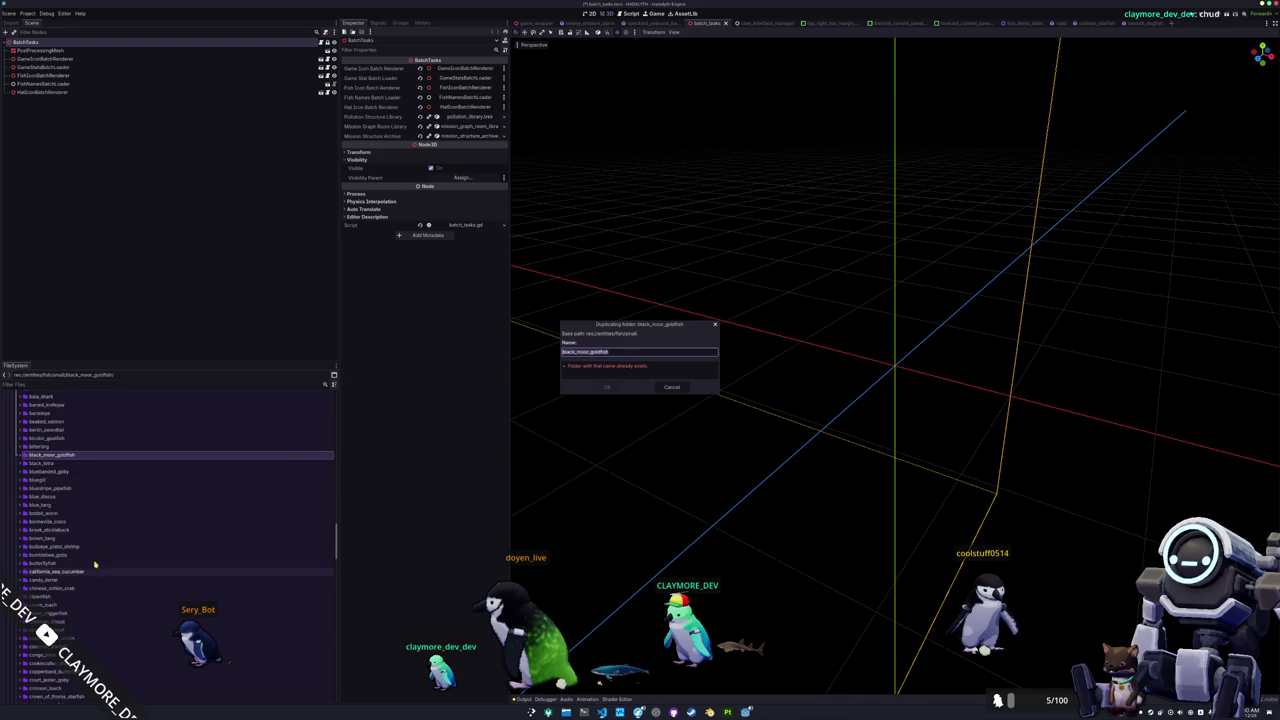
{"action": "type", "text": "dwarf_gourami"}
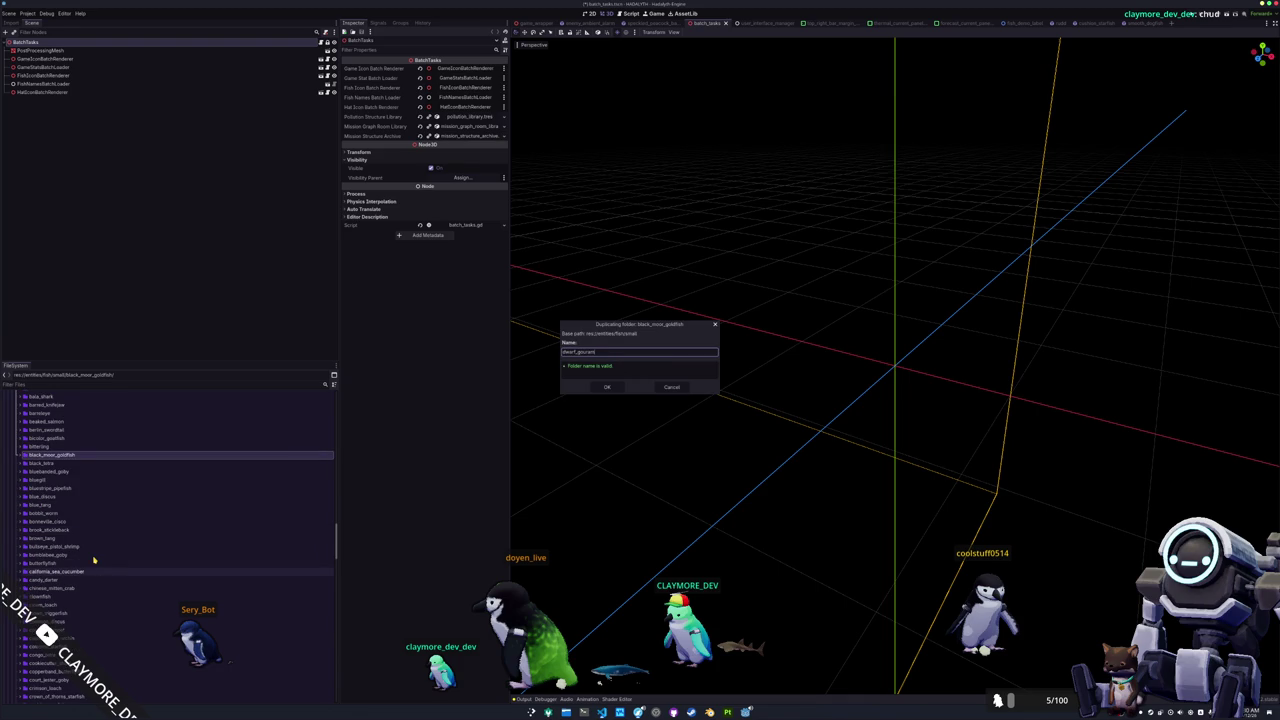
{"action": "key", "text": "Return"}
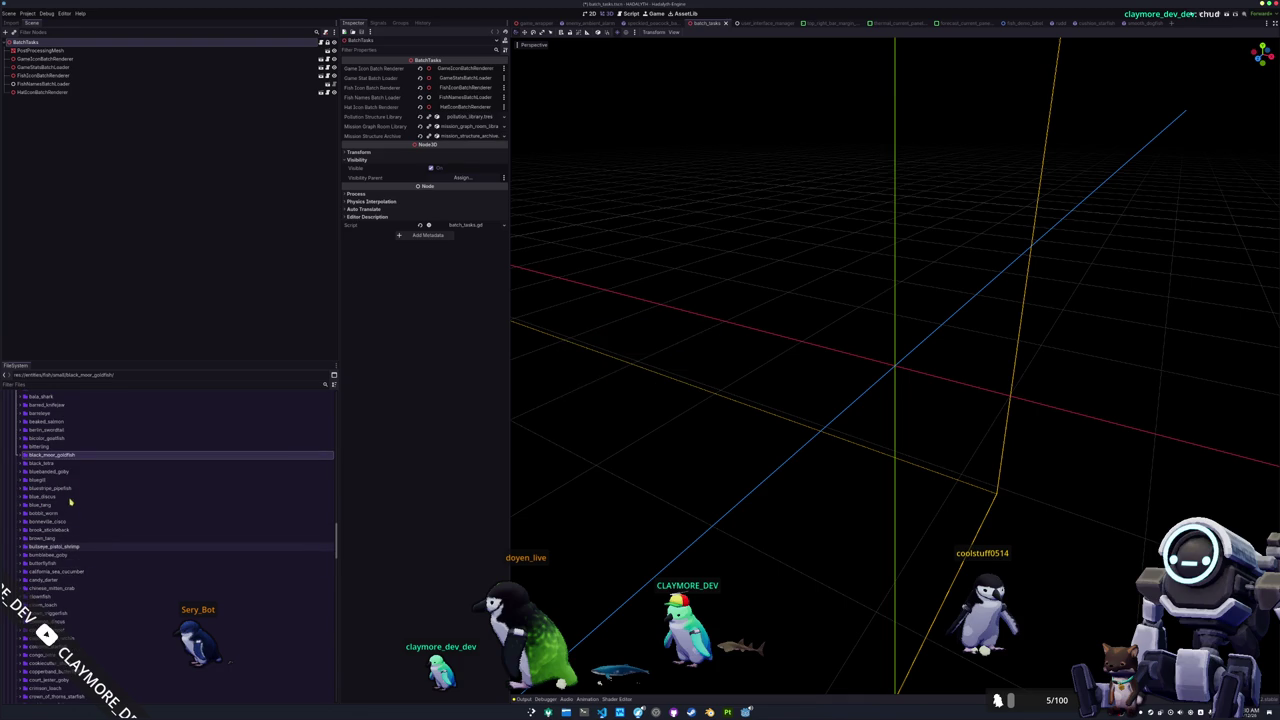
- Rename the copied stats file in dwarf_gourami to dwarf_gourami_fish_stats.tres
{"action": "scroll", "coordinate": [56, 618], "scroll_direction": "down", "scroll_amount": 5}
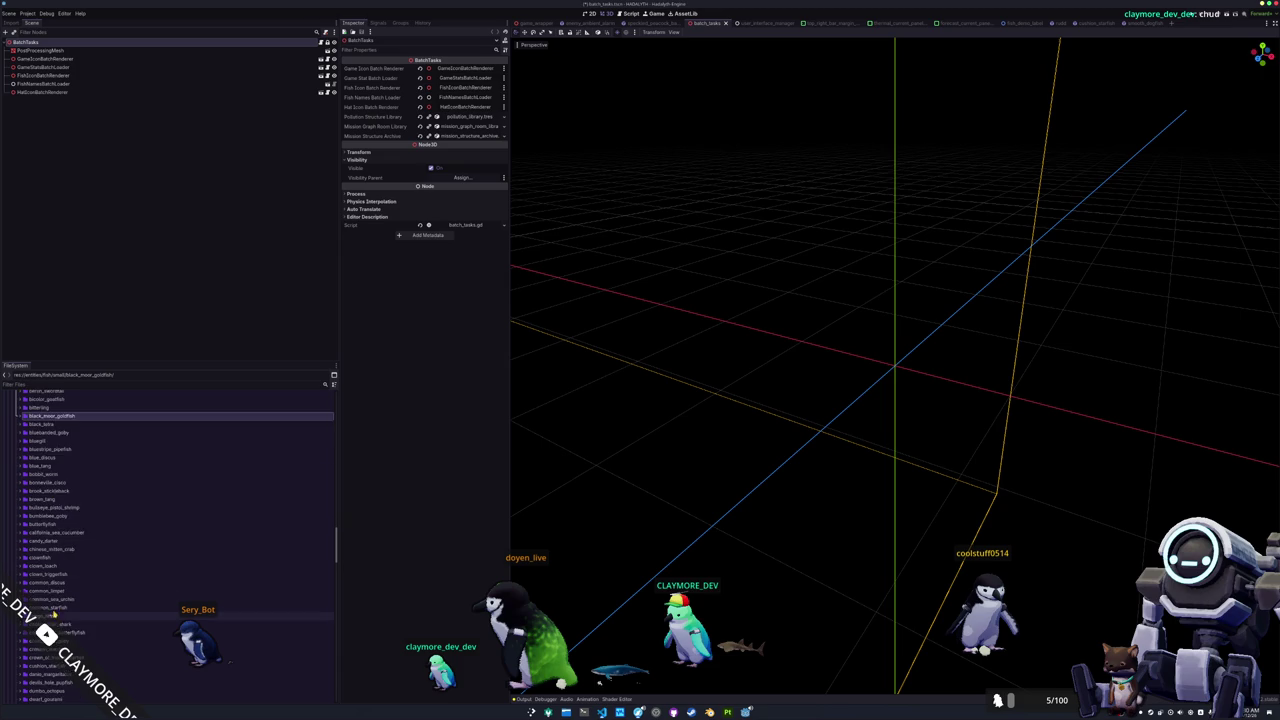
{"action": "double_click", "coordinate": [58, 624]}
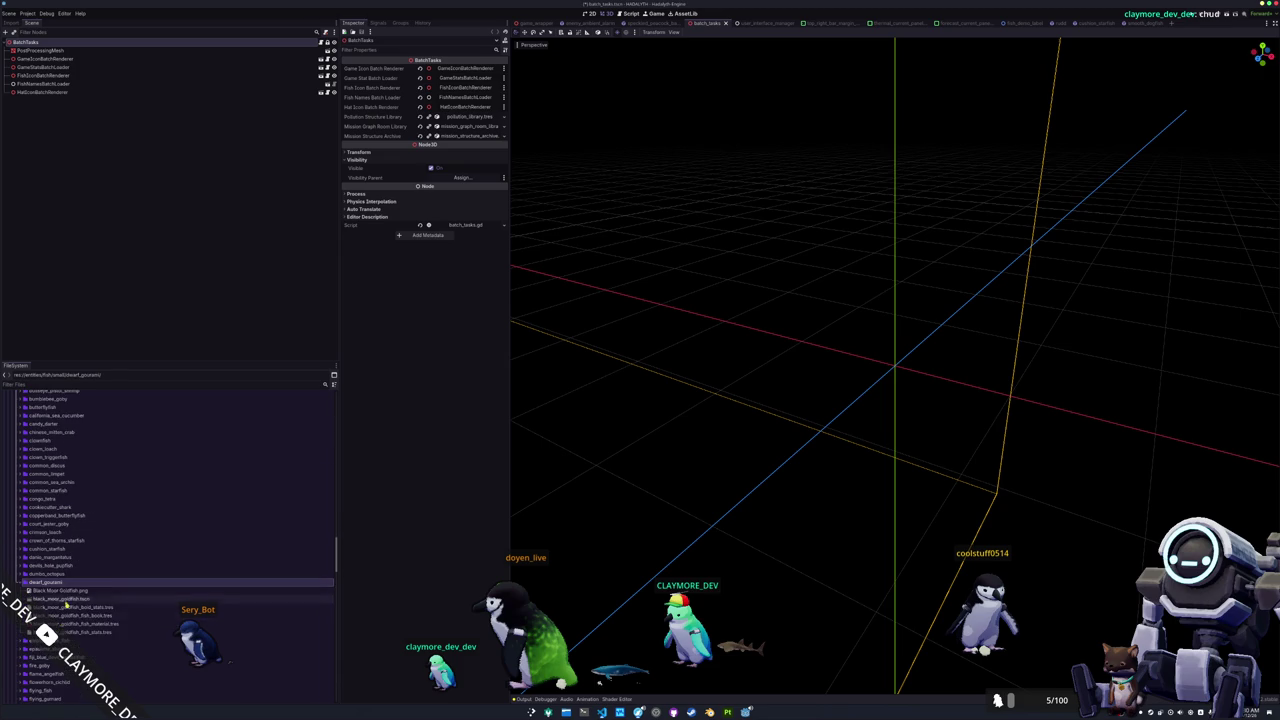
{"action": "left_click", "coordinate": [68, 592]}
{"action": "left_click", "coordinate": [100, 631]}
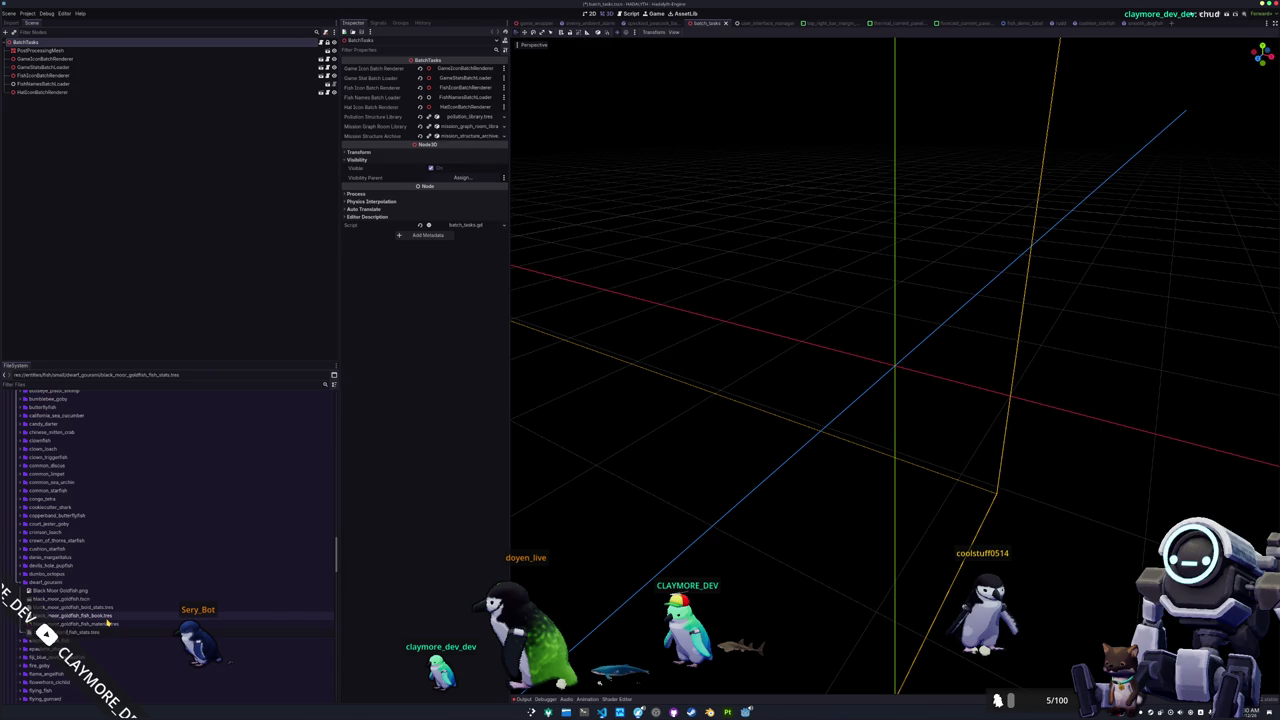
{"action": "key", "text": "Return"}
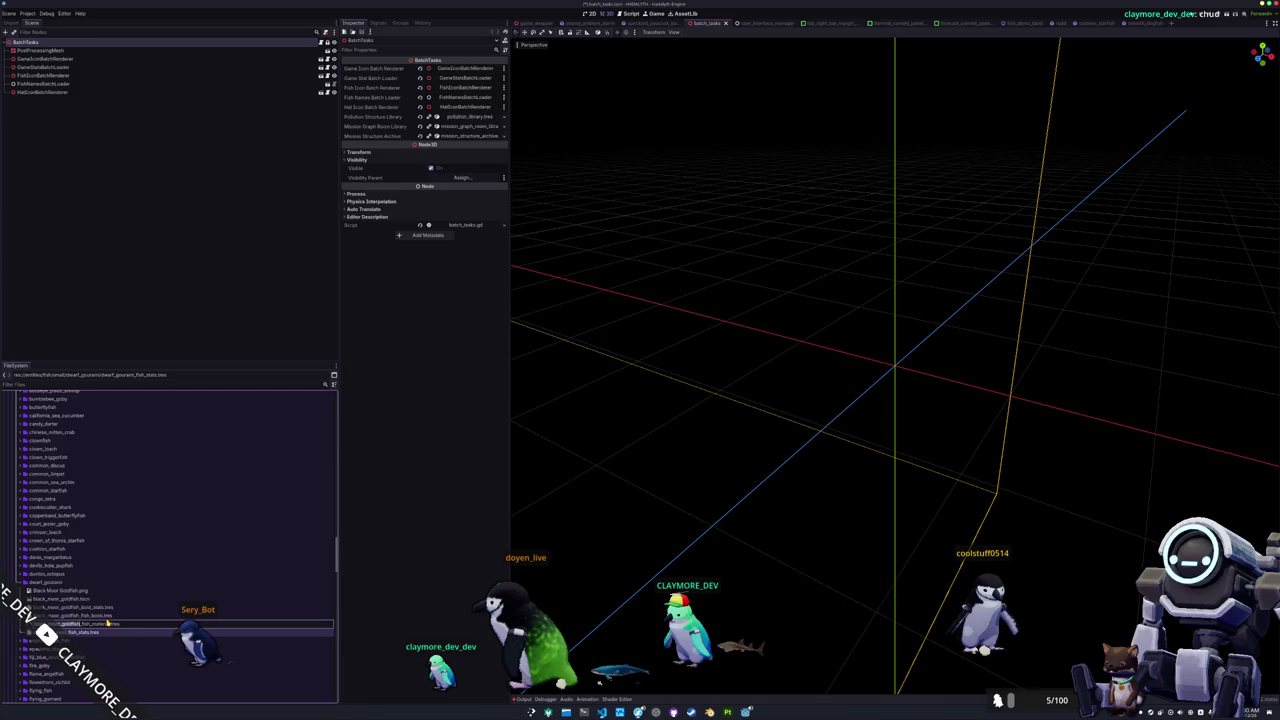
- Open the dwarf_gourami scene and save it with its renamed root node
{"action": "left_click", "coordinate": [107, 623]}
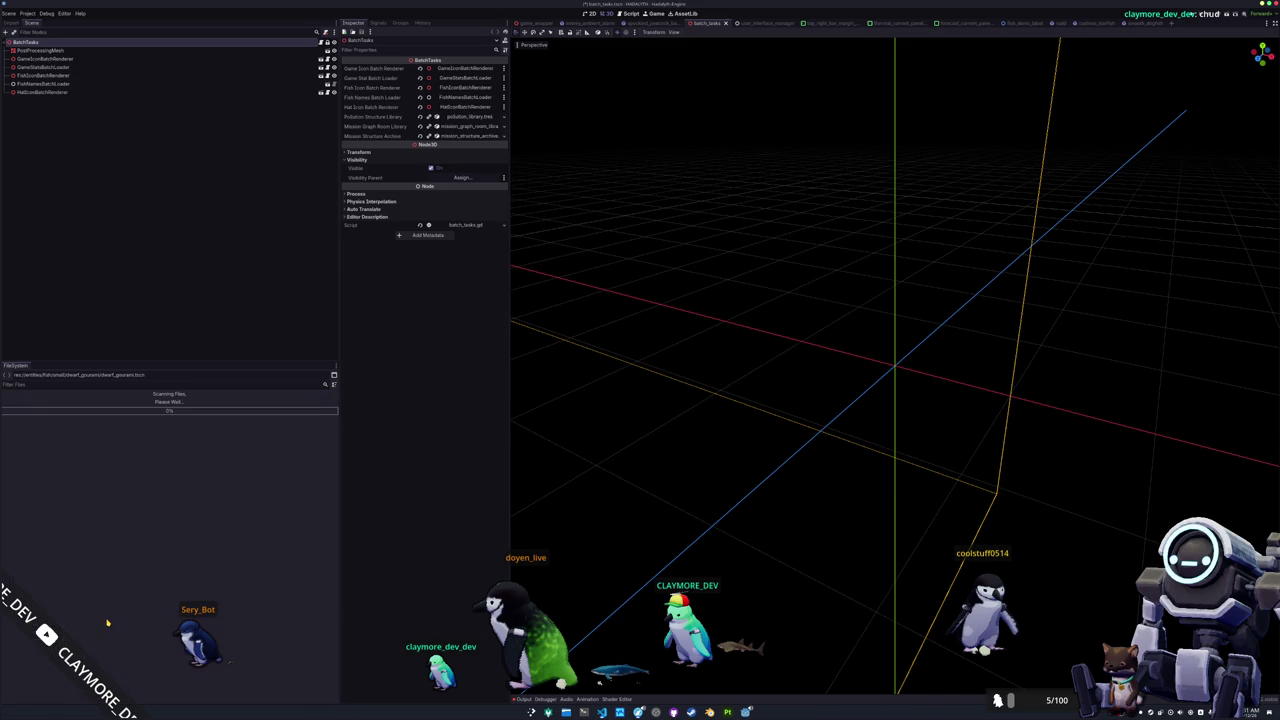
{"action": "left_click", "coordinate": [66, 599]}
{"action": "double_click", "coordinate": [66, 600]}
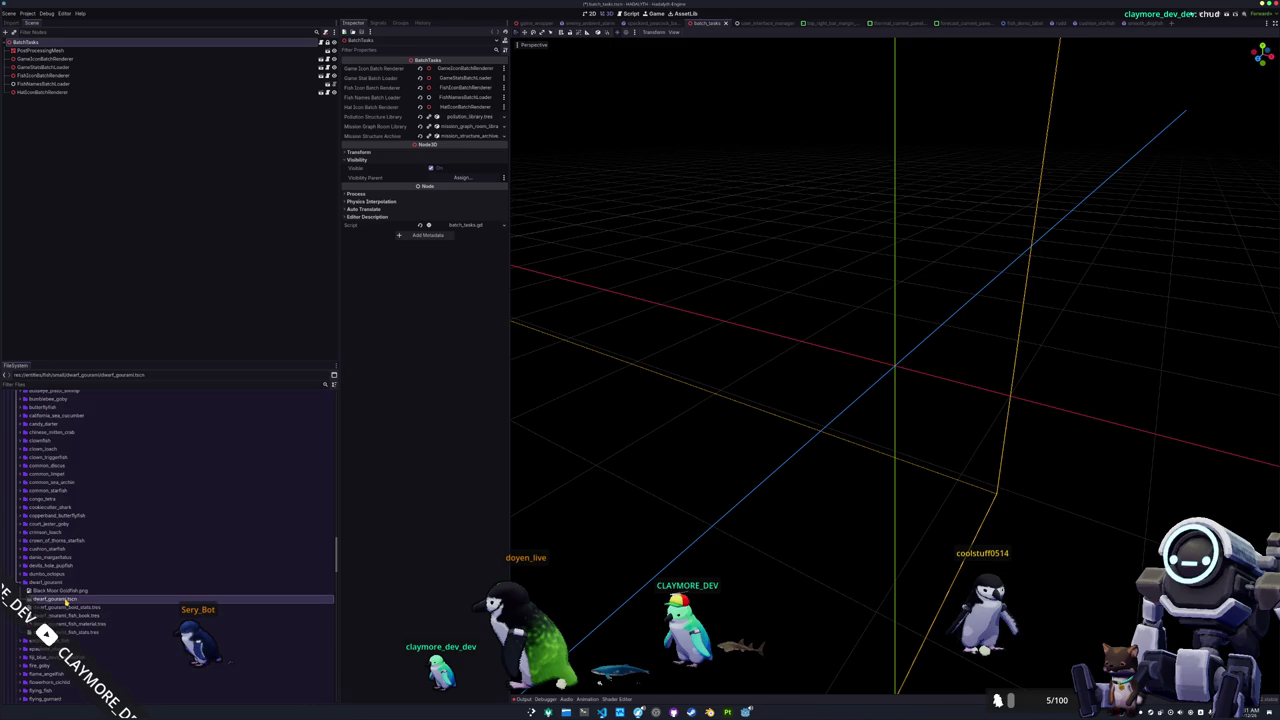
{"action": "left_click", "coordinate": [89, 44]}
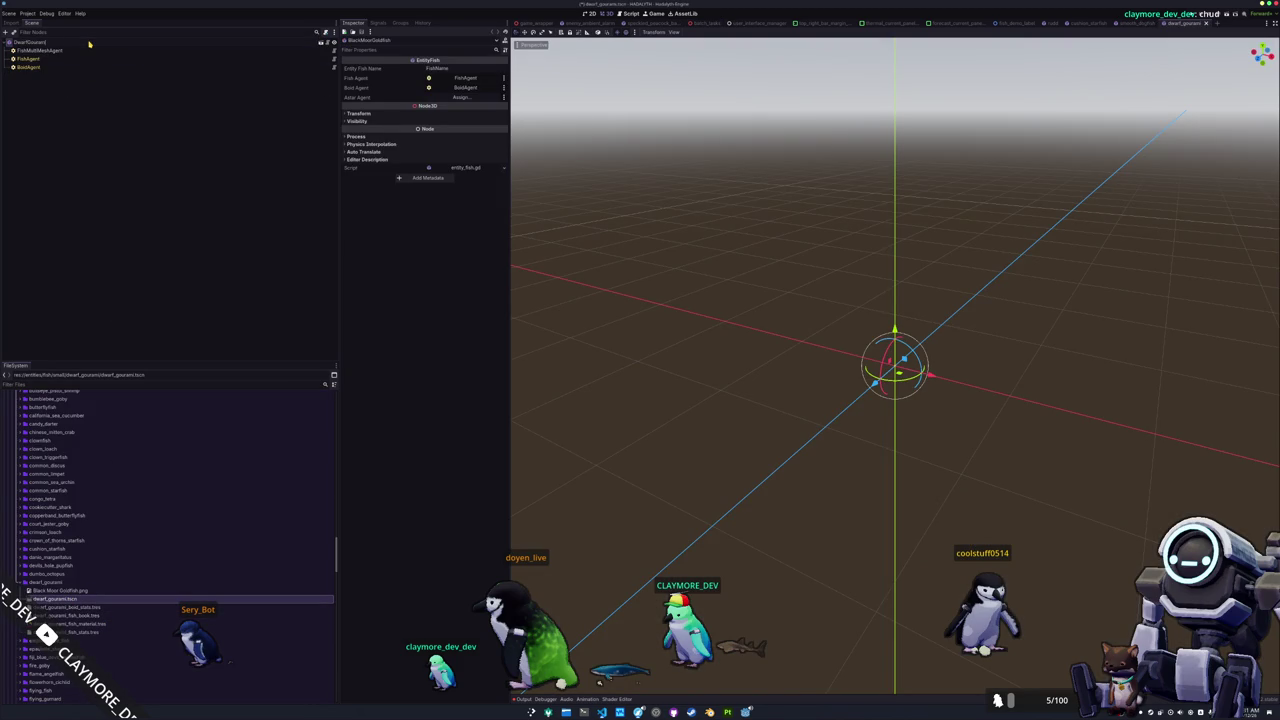
{"action": "key", "text": "ctrl+s"}
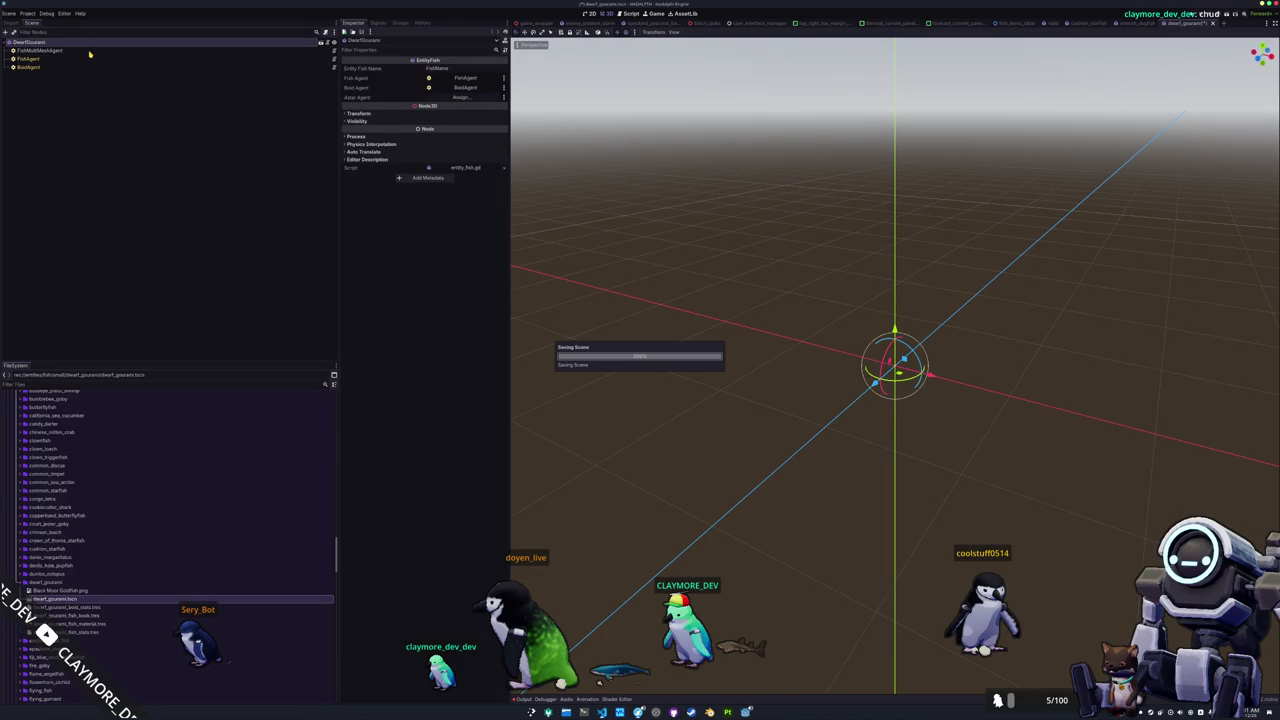
- Set the FishMultiMeshAgent's mesh to dwarf_gourami.obj
{"action": "left_click", "coordinate": [89, 51]}
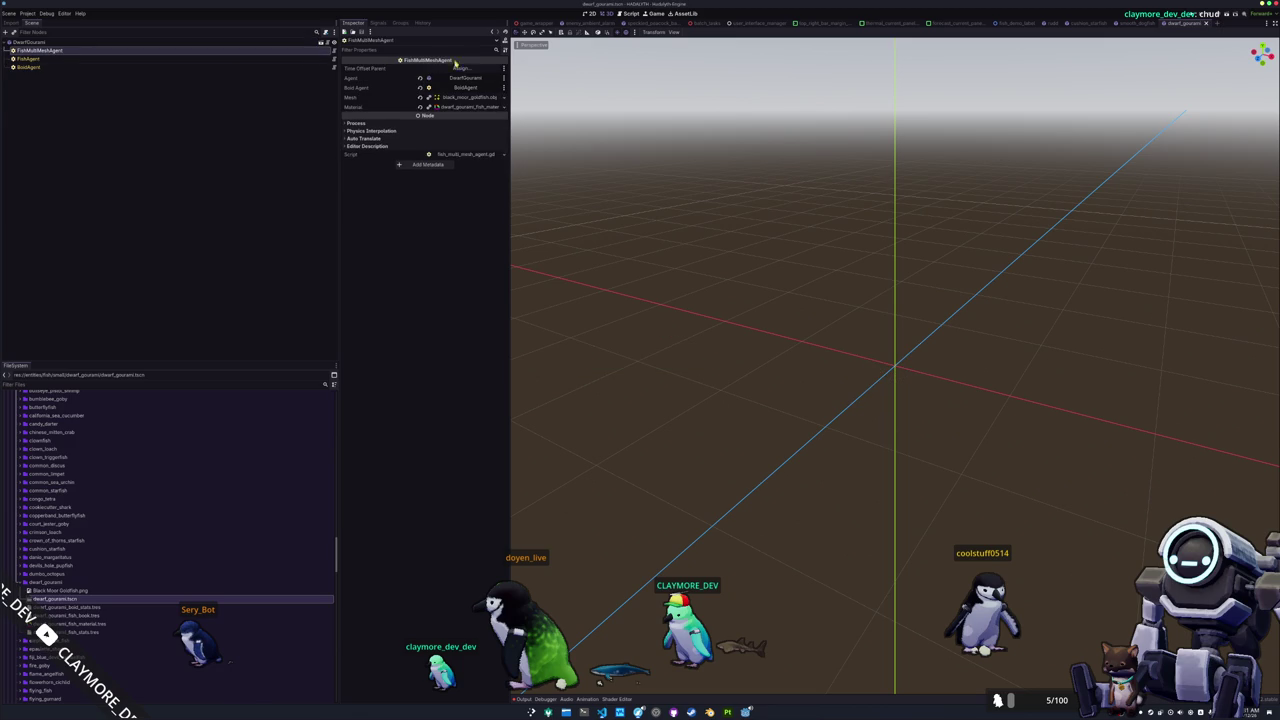
{"action": "left_click", "coordinate": [485, 97]}
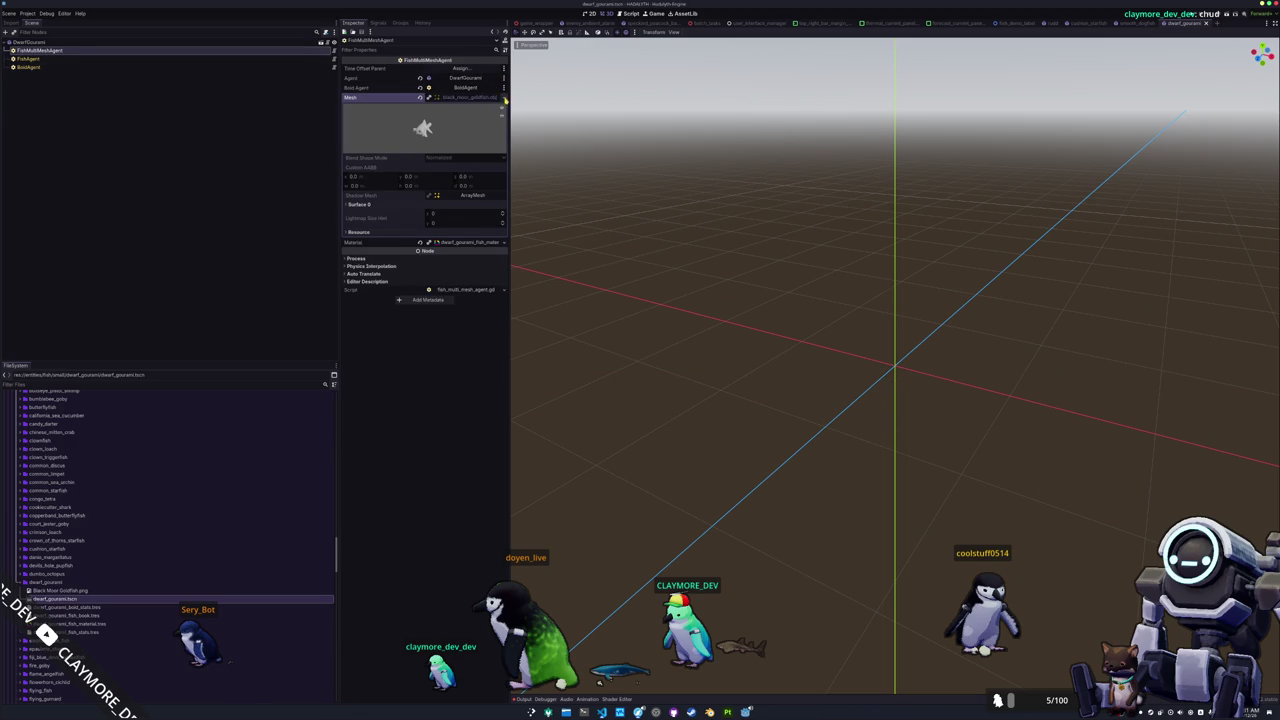
{"action": "left_click", "coordinate": [505, 99]}
{"action": "left_click", "coordinate": [460, 239]}
{"action": "type", "text": "dwarf"}
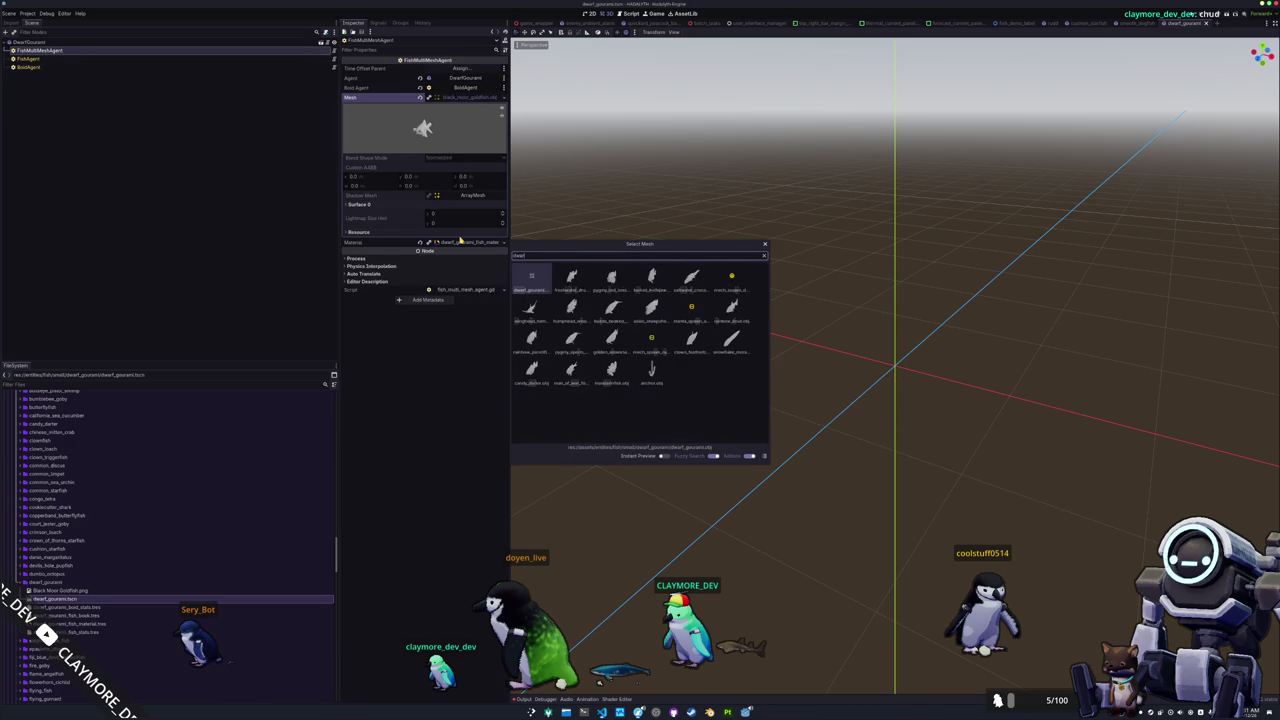
{"action": "double_click", "coordinate": [531, 276]}
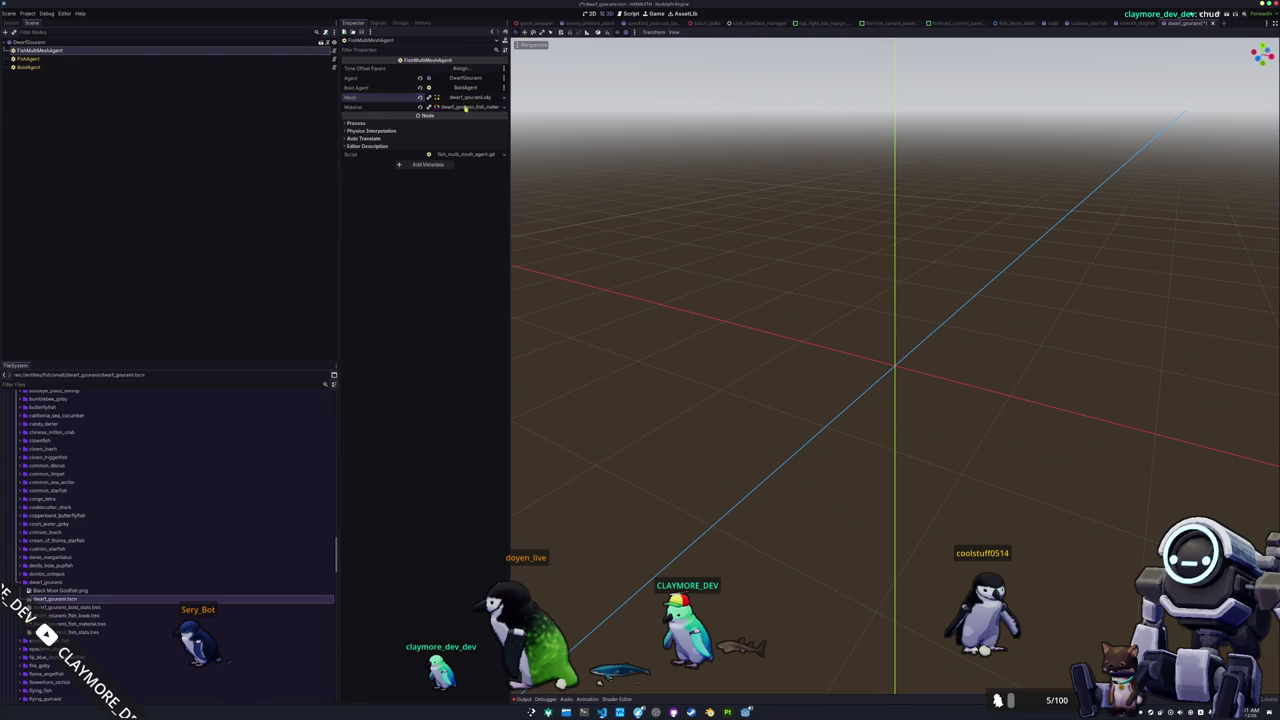
- Use the dwarf_gourami_Base_color texture as the material's albedo
{"action": "left_click", "coordinate": [468, 107]}
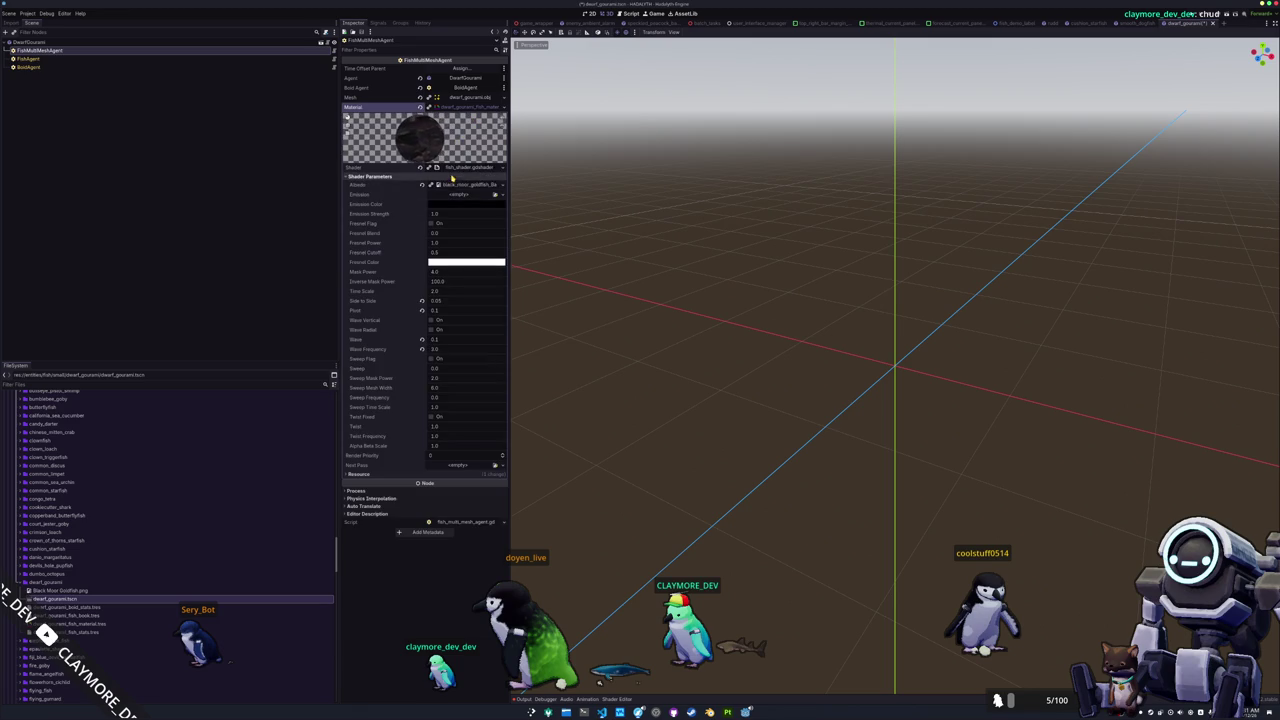
{"action": "left_click", "coordinate": [503, 184]}
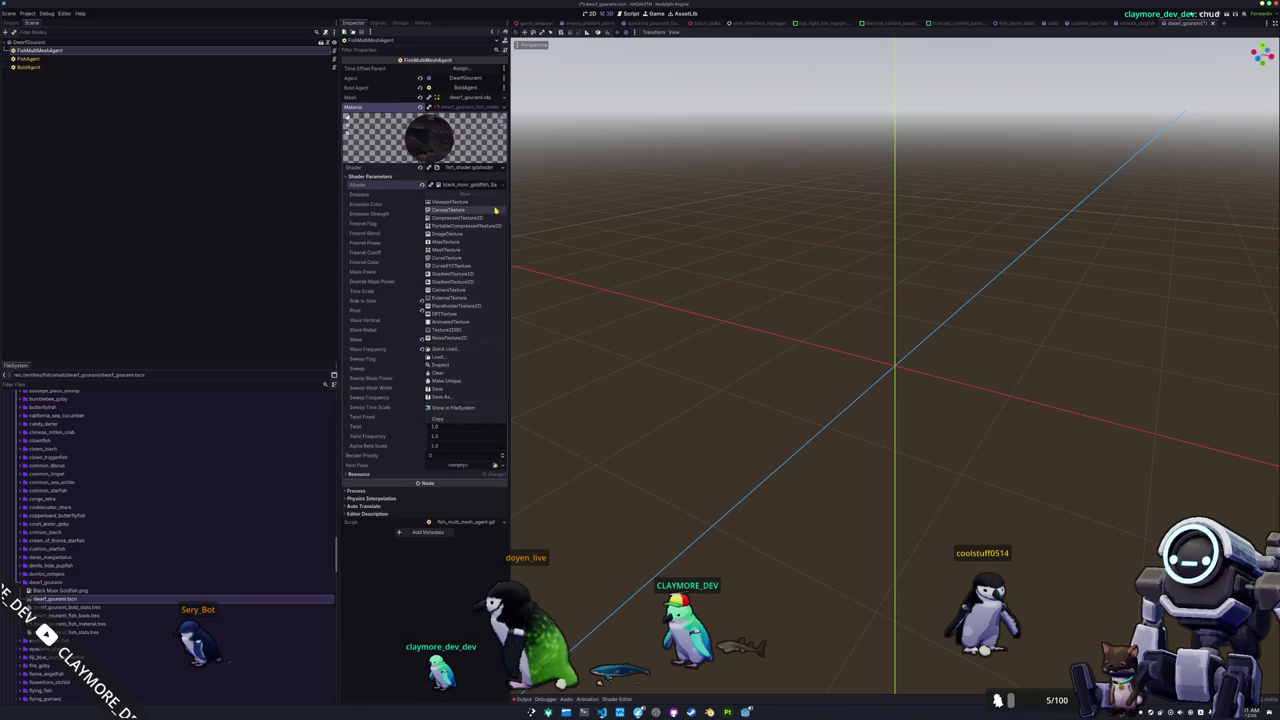
{"action": "left_click", "coordinate": [450, 348]}
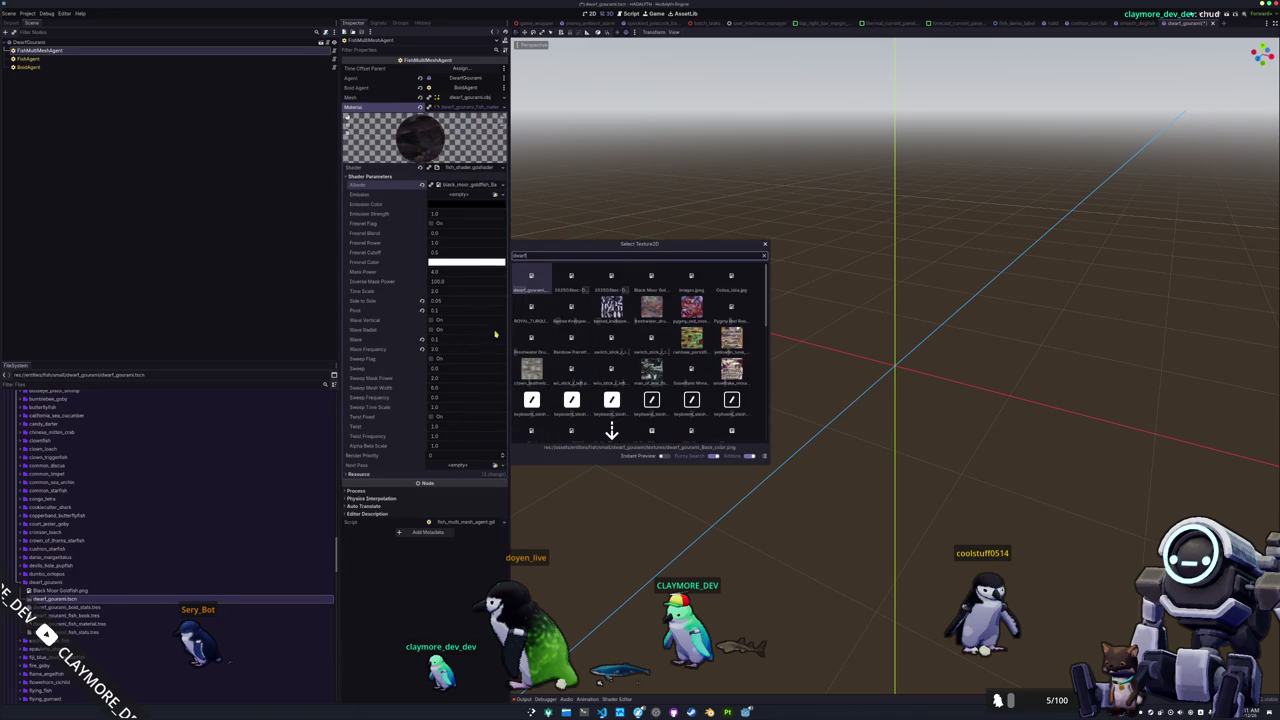
{"action": "double_click", "coordinate": [531, 282]}
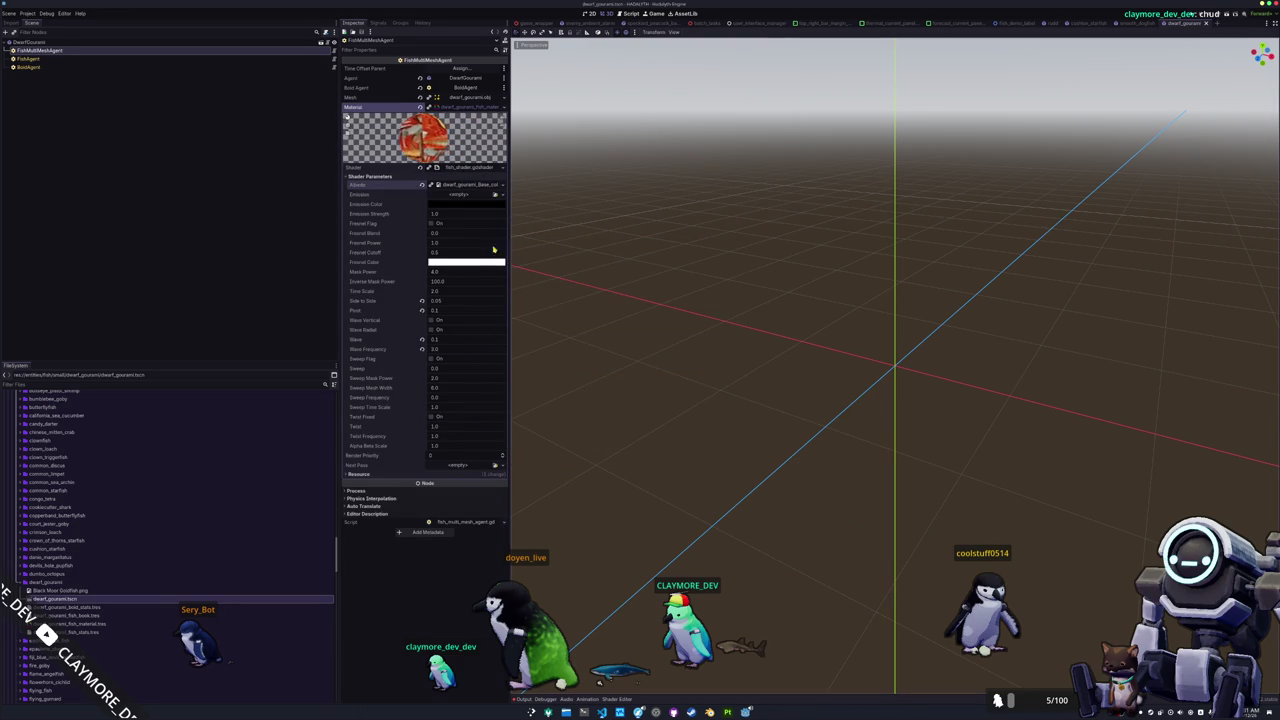
- Set the FishAgent's fish stats name to Dwarf Gourami
{"action": "left_click", "coordinate": [155, 62]}
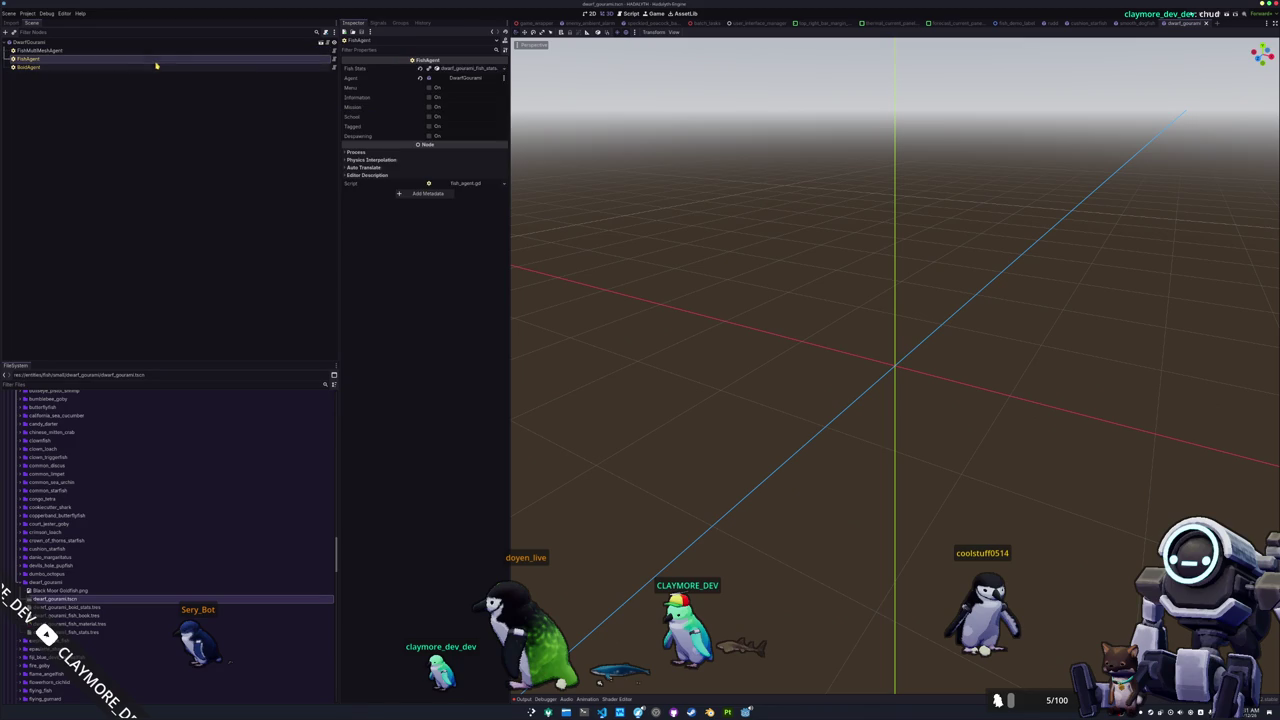
{"action": "left_click", "coordinate": [450, 68]}
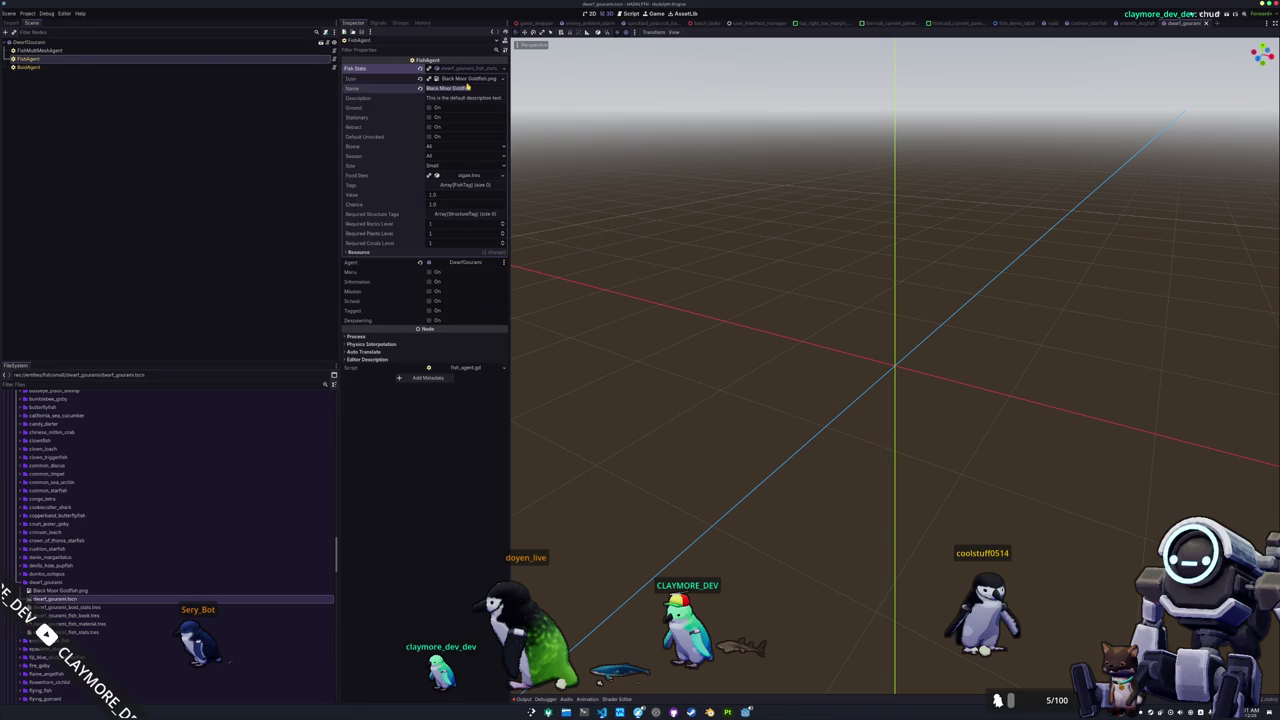
{"action": "type", "text": "Dwarf Gourami"}
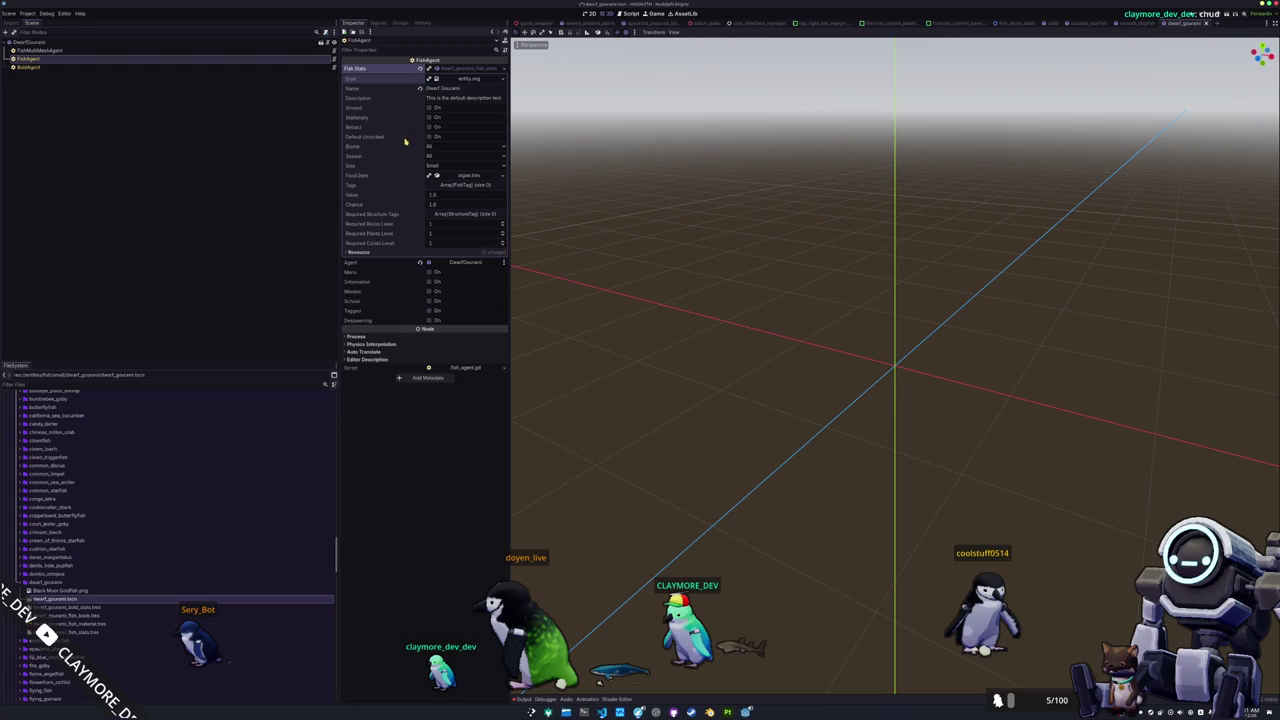
{"action": "left_click", "coordinate": [143, 70]}
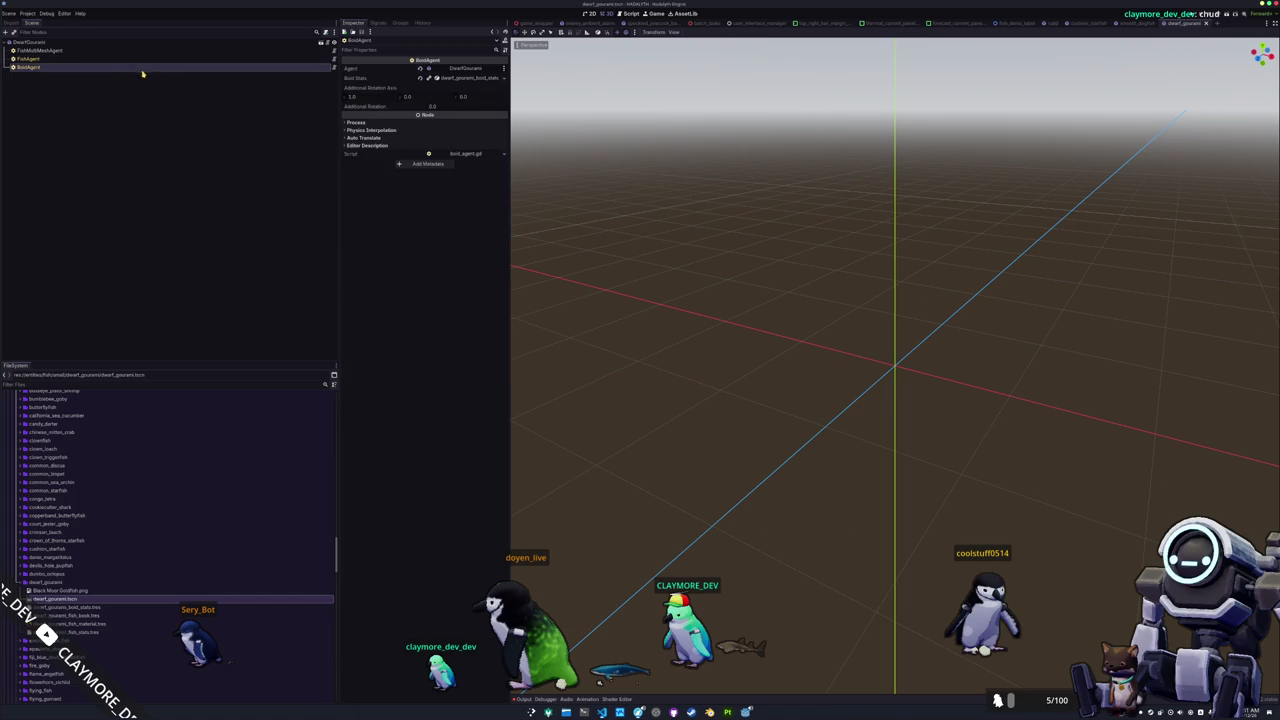
- Delete the leftover Black Moor Goldfish.png file
{"action": "left_click", "coordinate": [160, 590]}
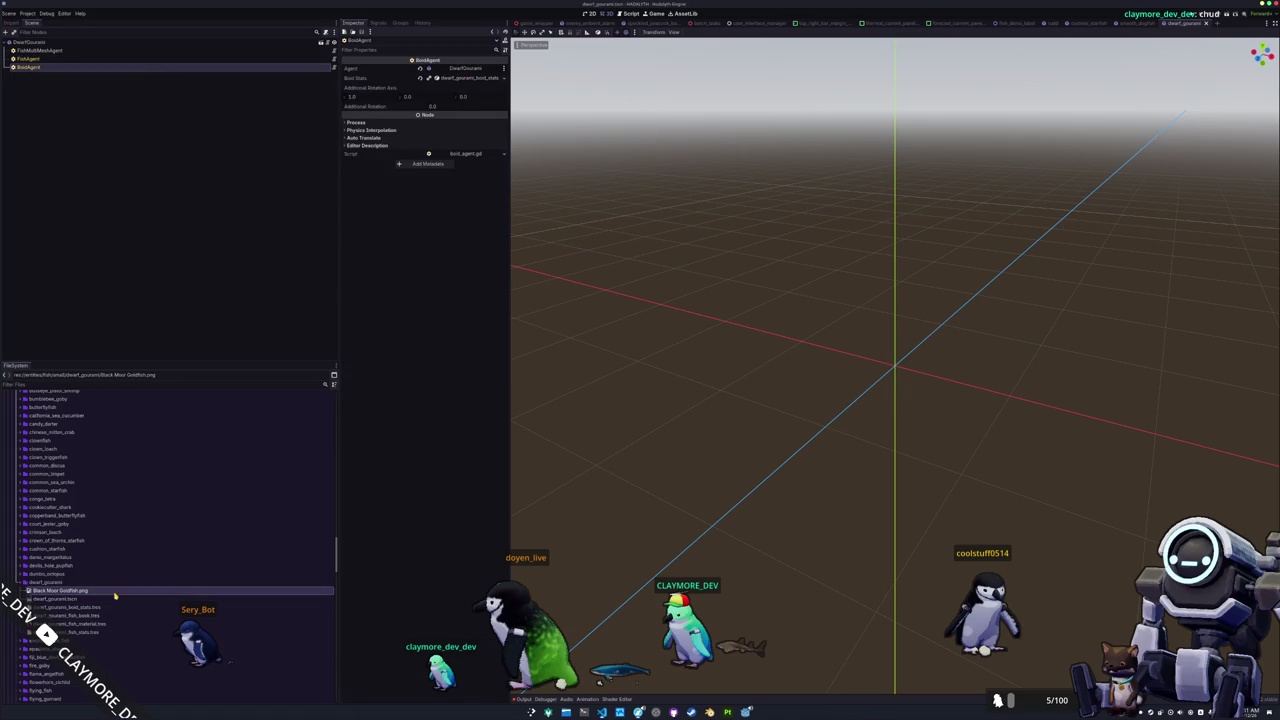
{"action": "key", "text": "Delete"}
{"action": "key", "text": "Return"}
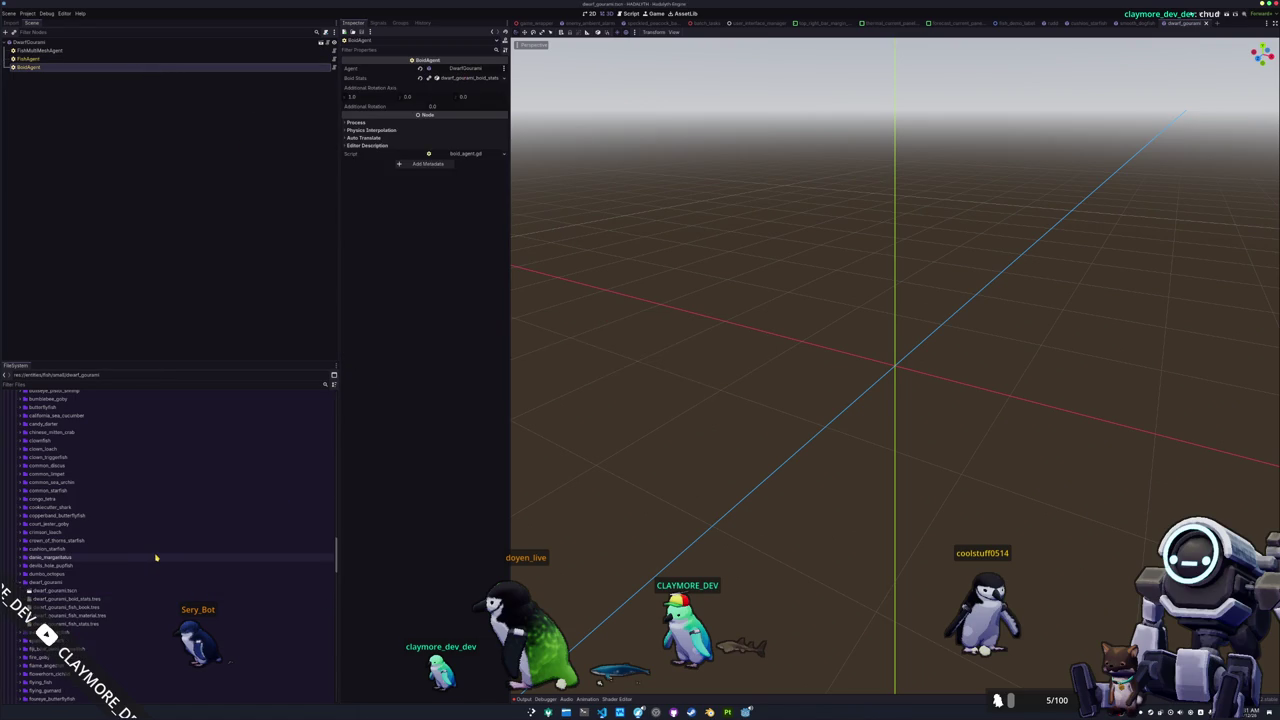
- Quick-open the batch_tasks.tscn scene by searching 'batch'
{"action": "key", "text": "shift+alt+o"}
{"action": "type", "text": "batch"}
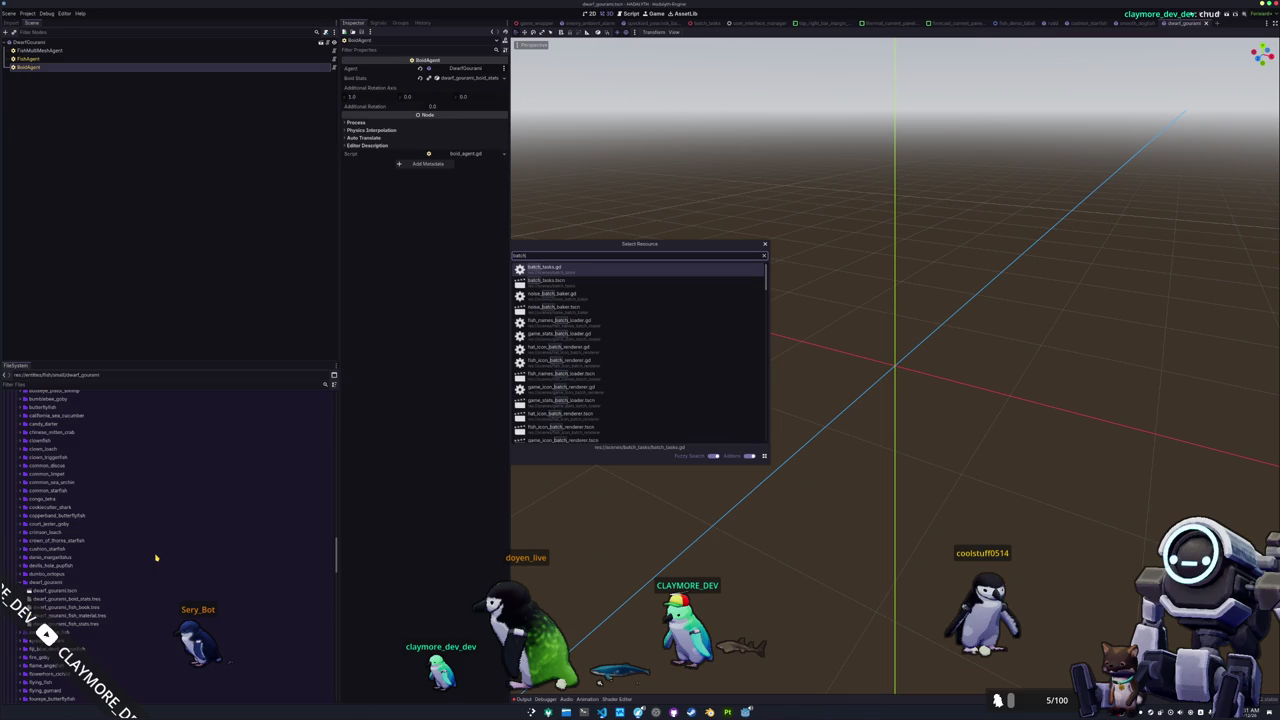
{"action": "key", "text": "Down"}
{"action": "key", "text": "Return"}
- Run the batch_tasks scene, then launch the game to its HADALYTH ALPHA v0.6 title menu
{"action": "key", "text": "F6"}
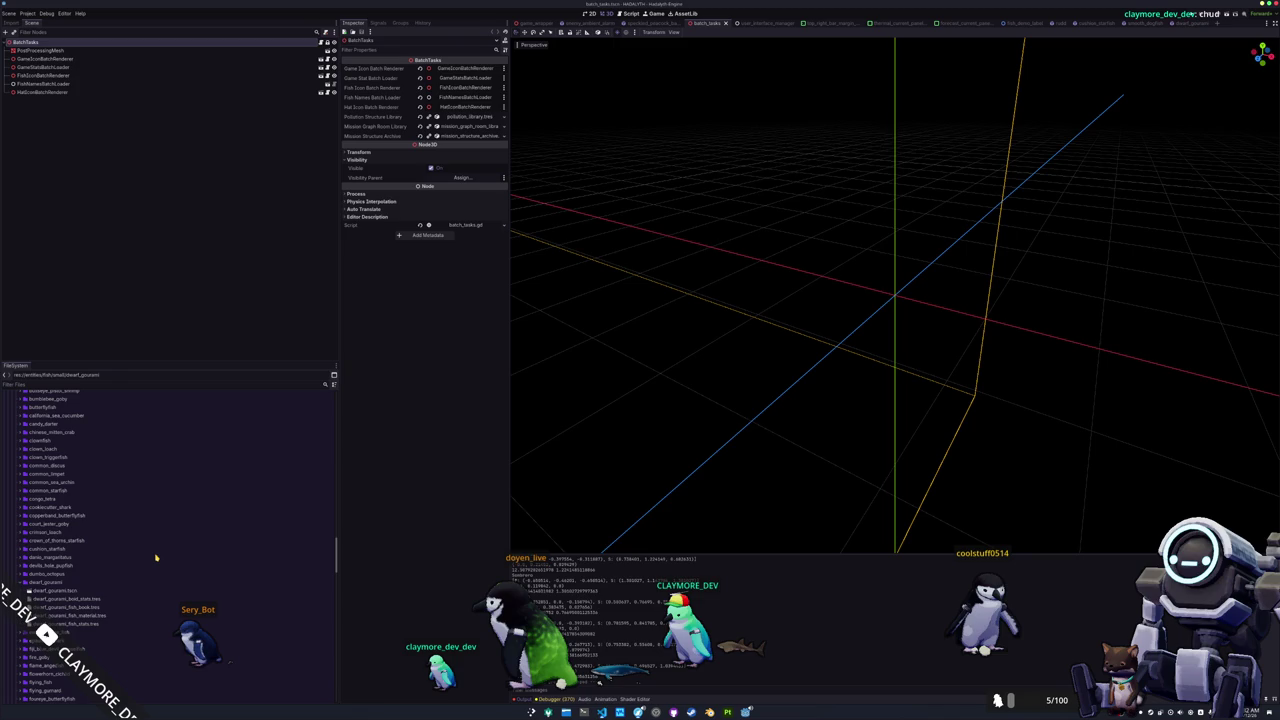
{"action": "key", "text": "F6"}
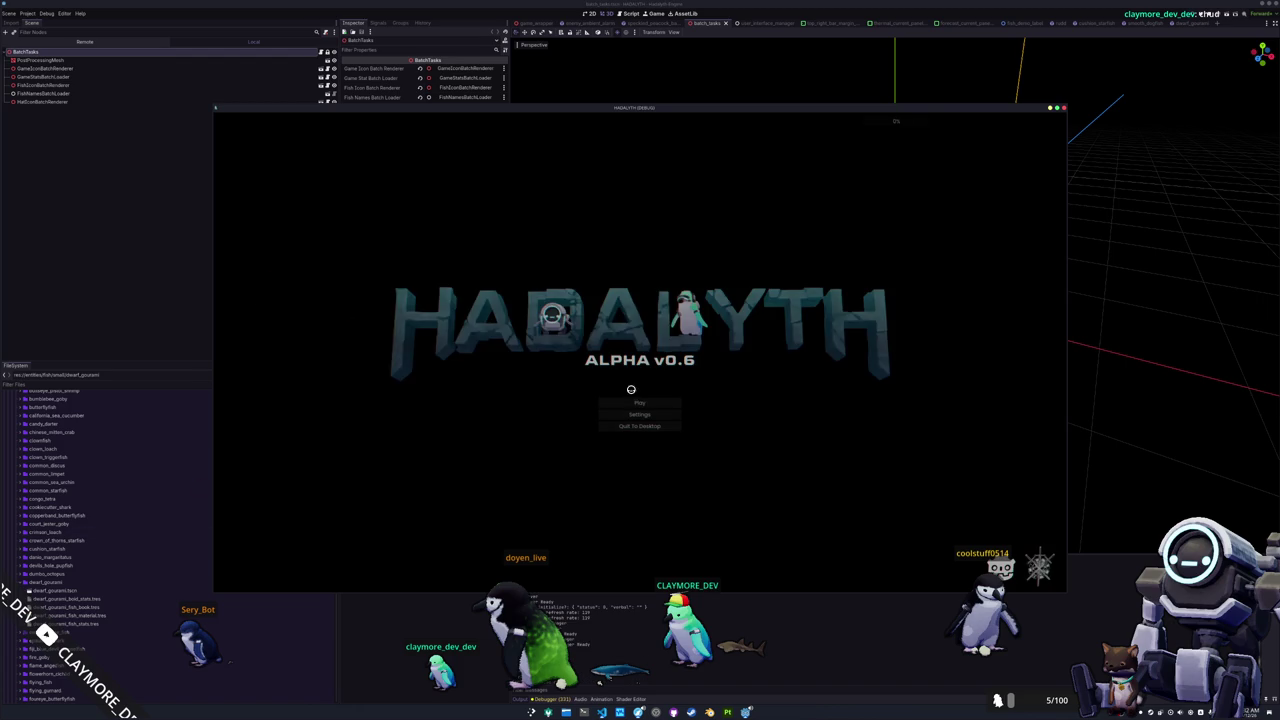
- Load the Voyager save and walk the character onto the centre pad
{"action": "left_click", "coordinate": [632, 402]}
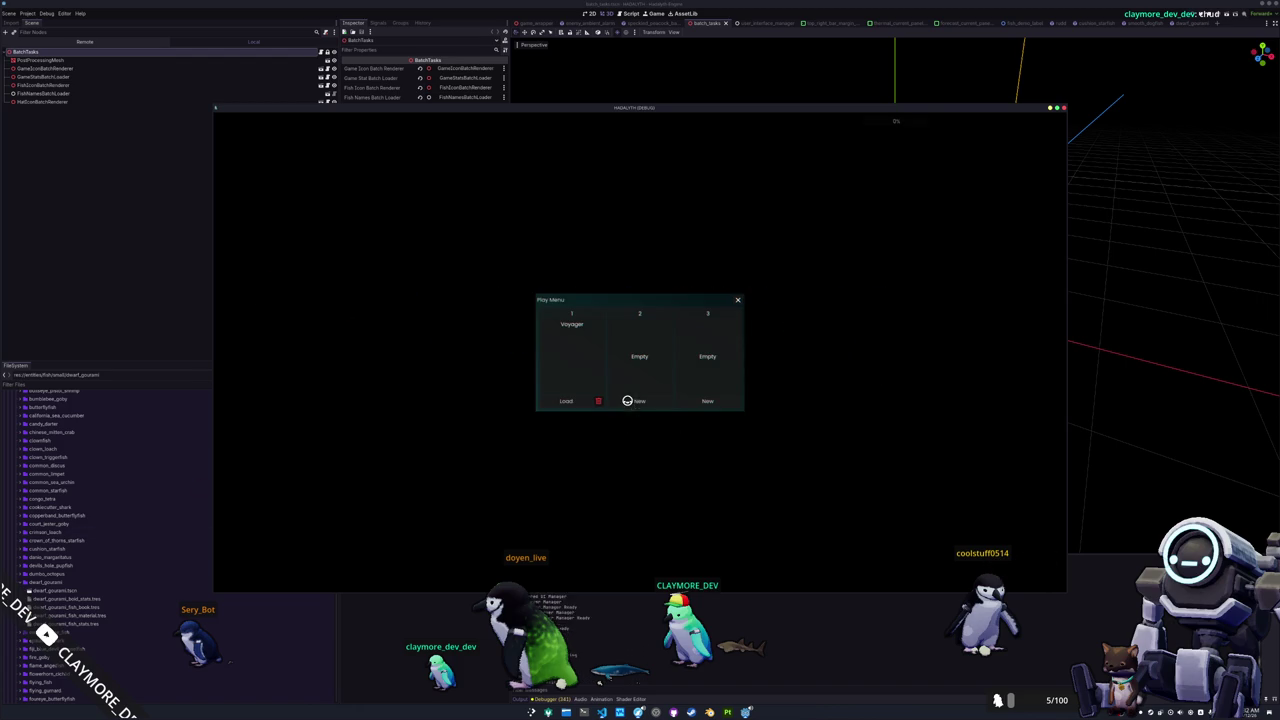
{"action": "left_click", "coordinate": [569, 402]}
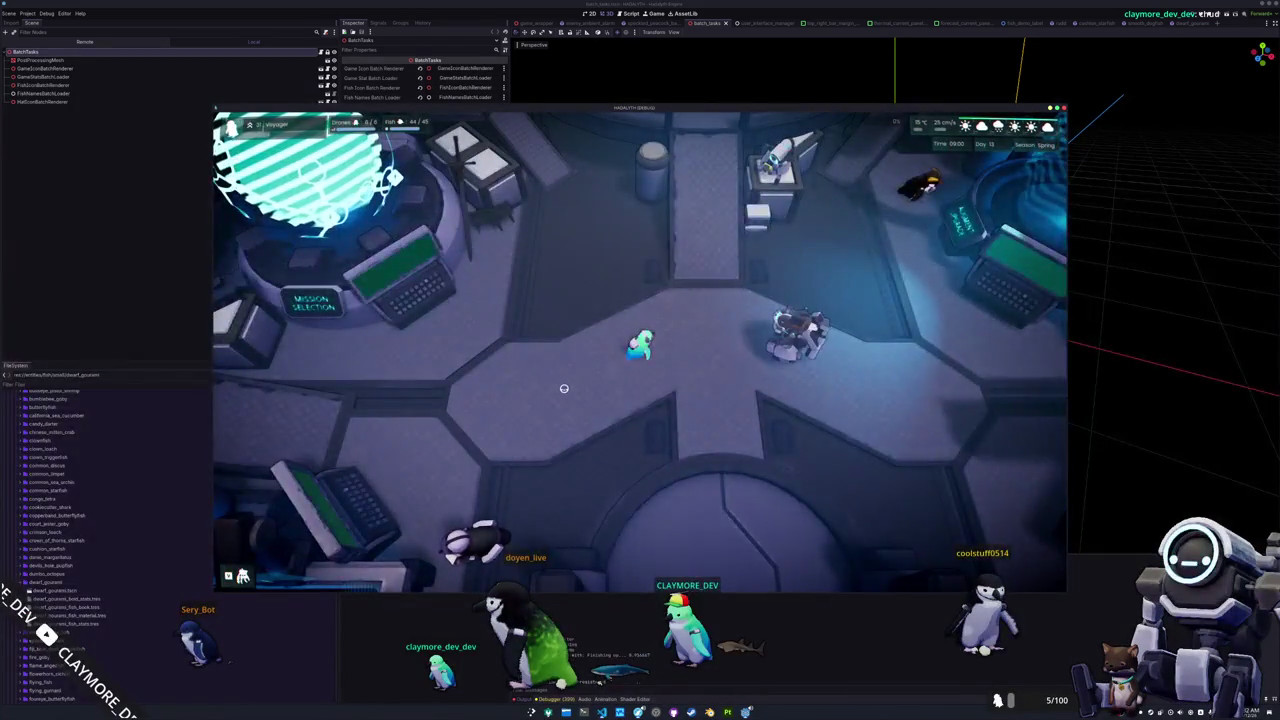
{"action": "key", "text": "s"}
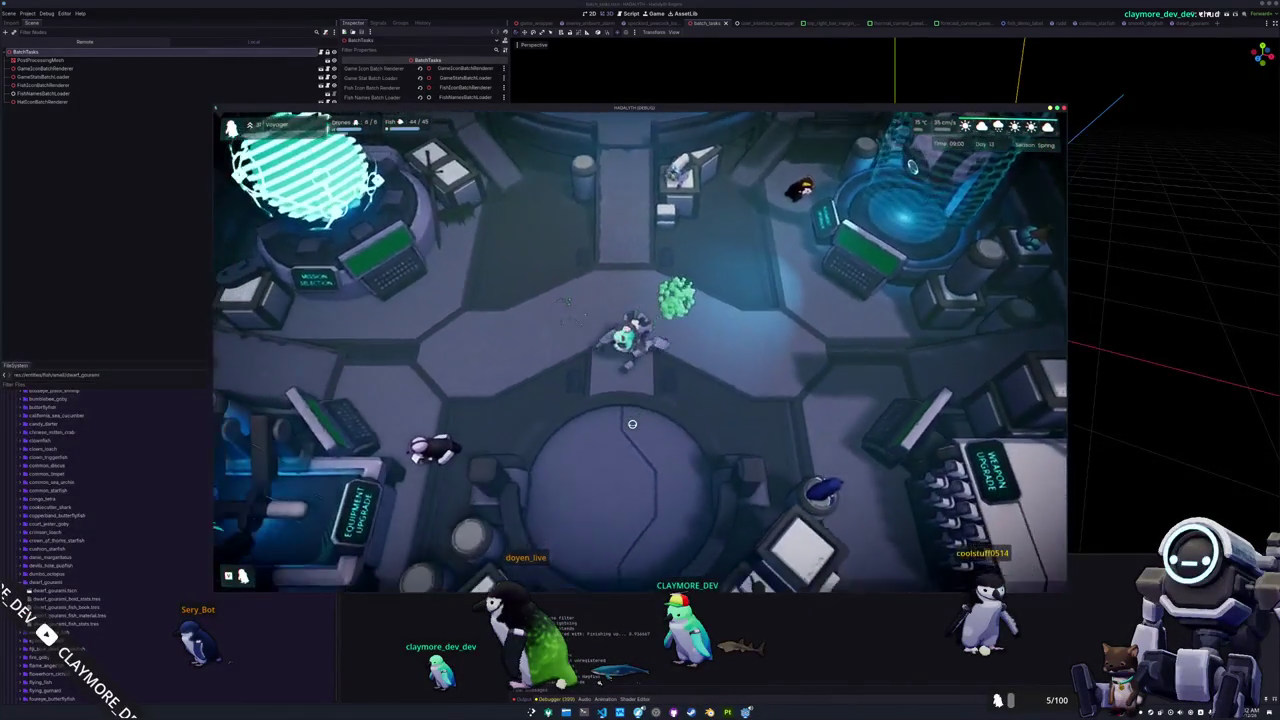
{"action": "key", "text": "s"}
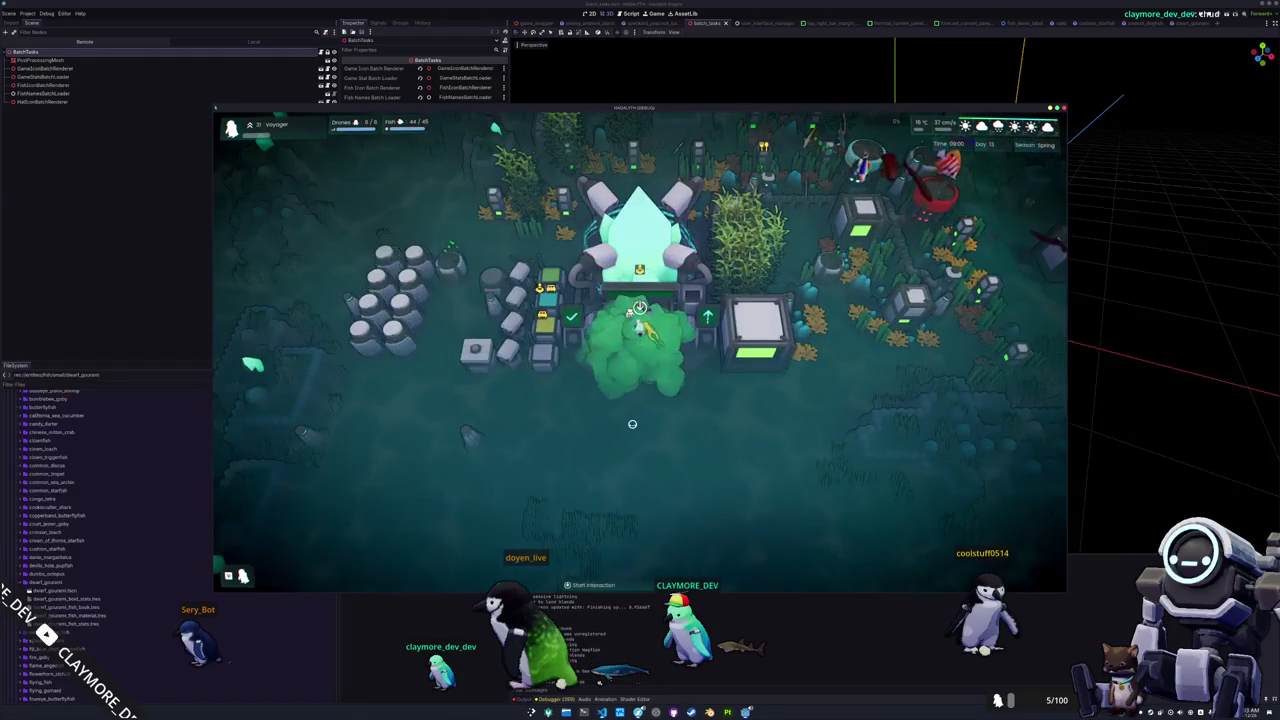
- Try the 'fish' debug console command, cycling its name suggestions, then close the console
{"action": "key", "text": "grave"}
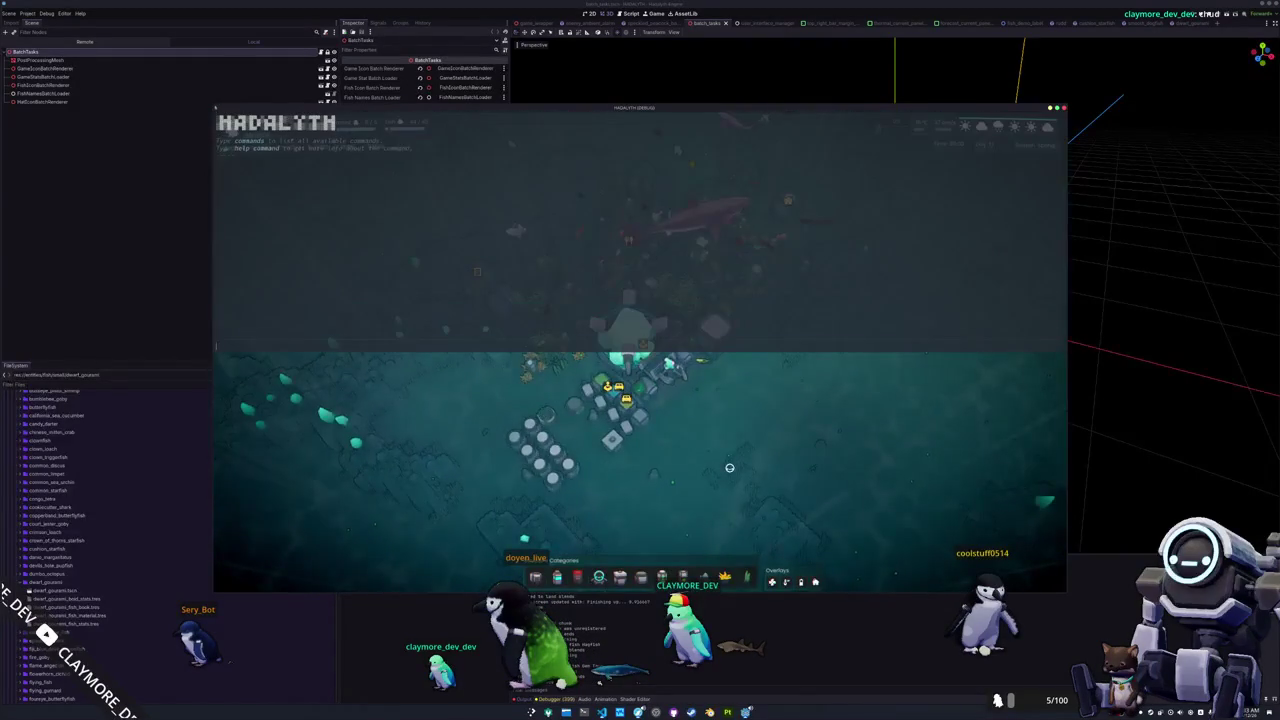
{"action": "type", "text": "fish \"Dwa"}
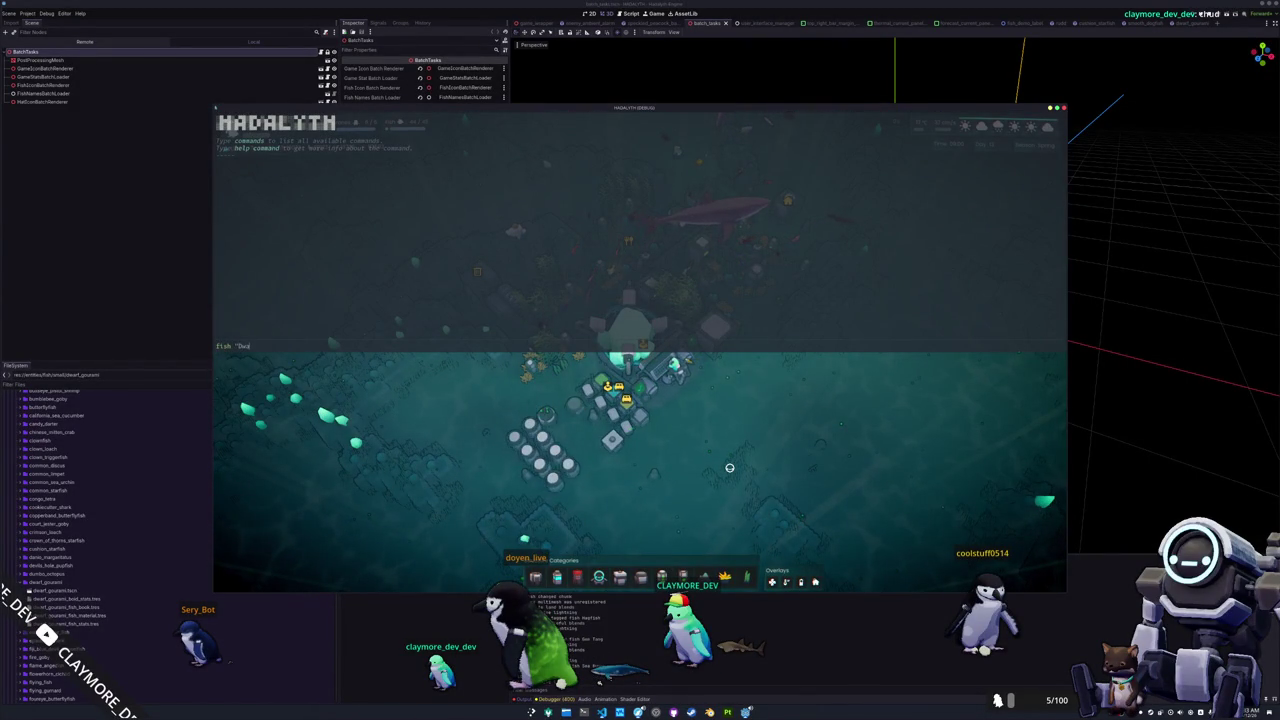
{"action": "key", "text": "Tab"}
{"action": "key", "text": "grave"}
- Stop the running game and open small_fish_library.tres
{"action": "key", "text": "F8"}
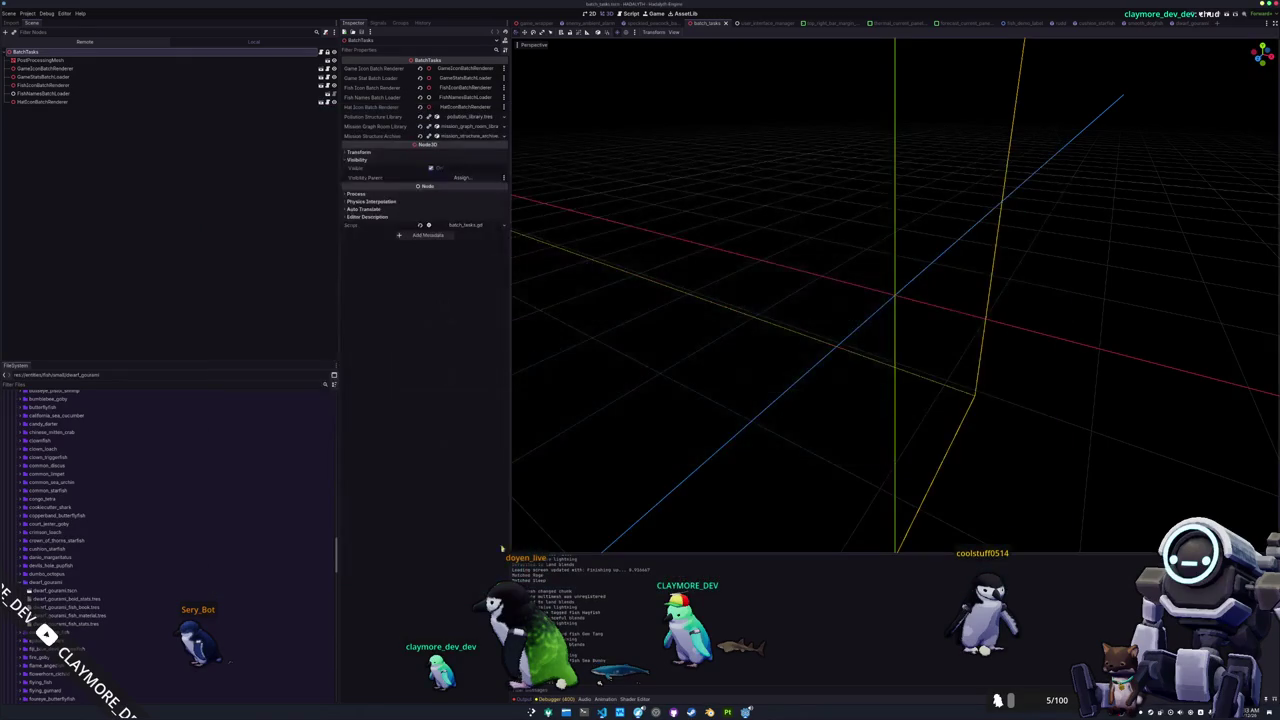
{"action": "scroll", "coordinate": [115, 525], "scroll_direction": "up", "scroll_amount": 15}
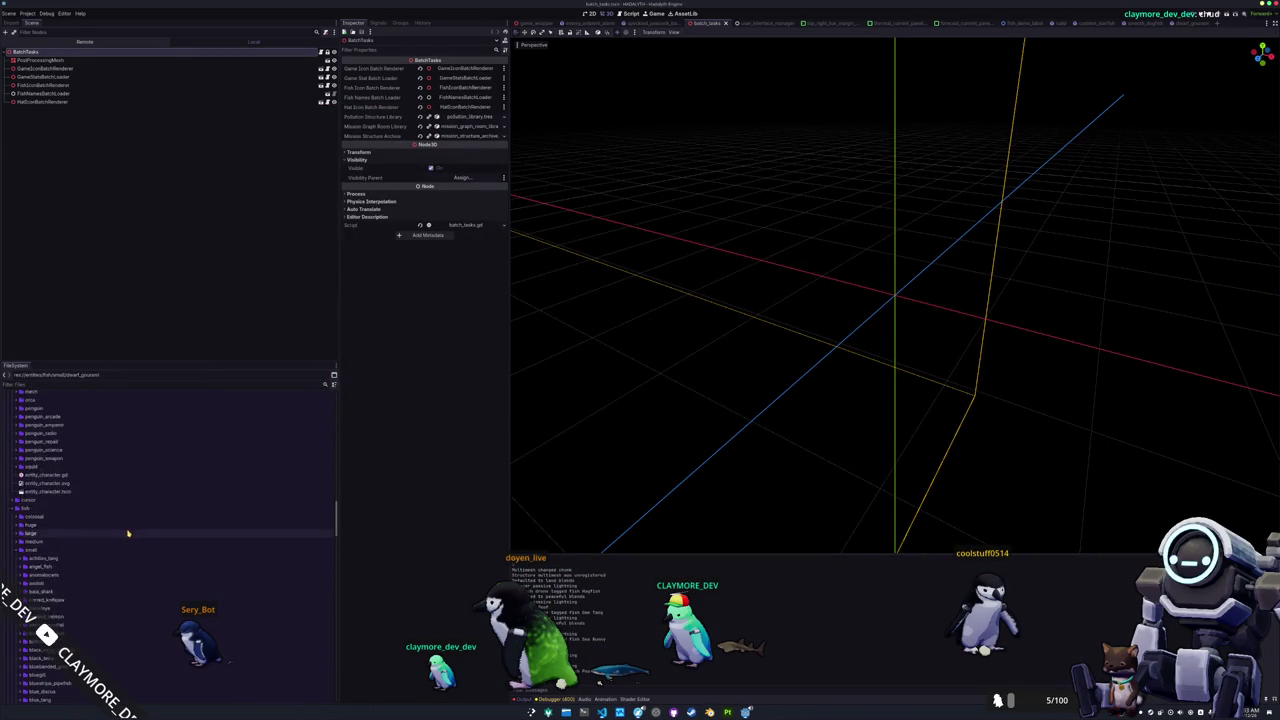
{"action": "scroll", "coordinate": [109, 534], "scroll_direction": "down", "scroll_amount": 10}
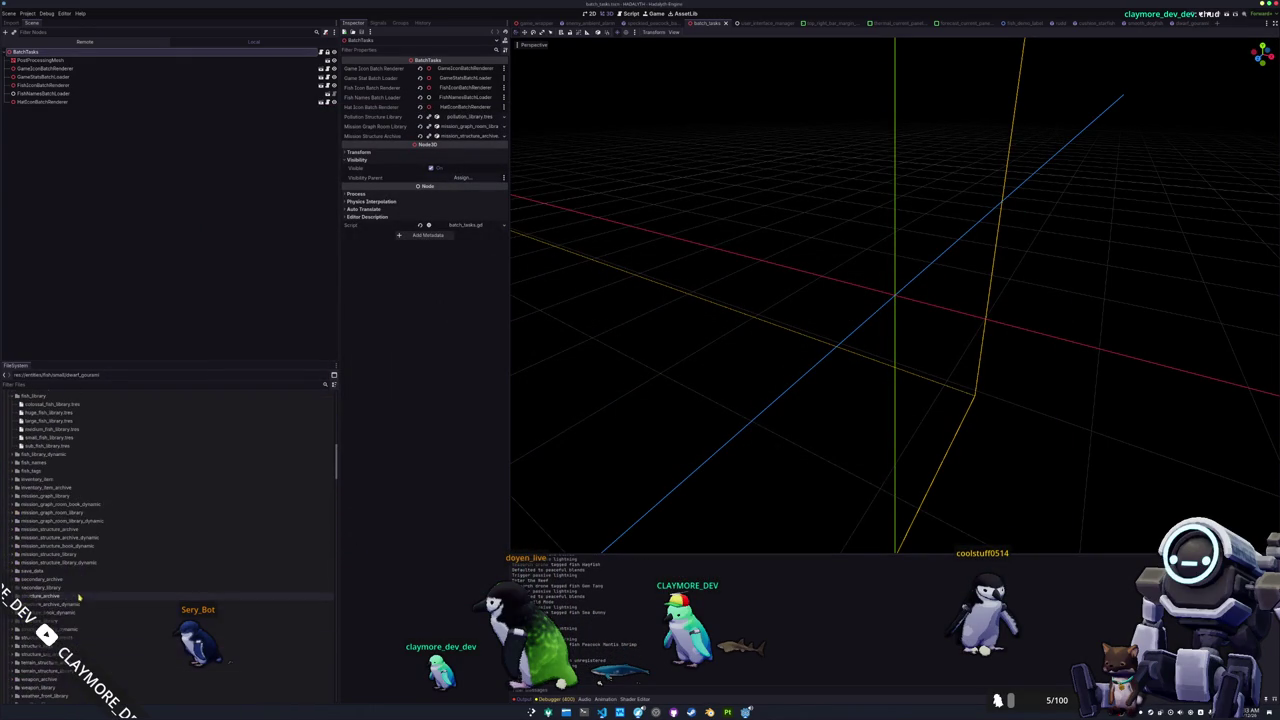
{"action": "scroll", "coordinate": [80, 481], "scroll_direction": "up", "scroll_amount": 2}
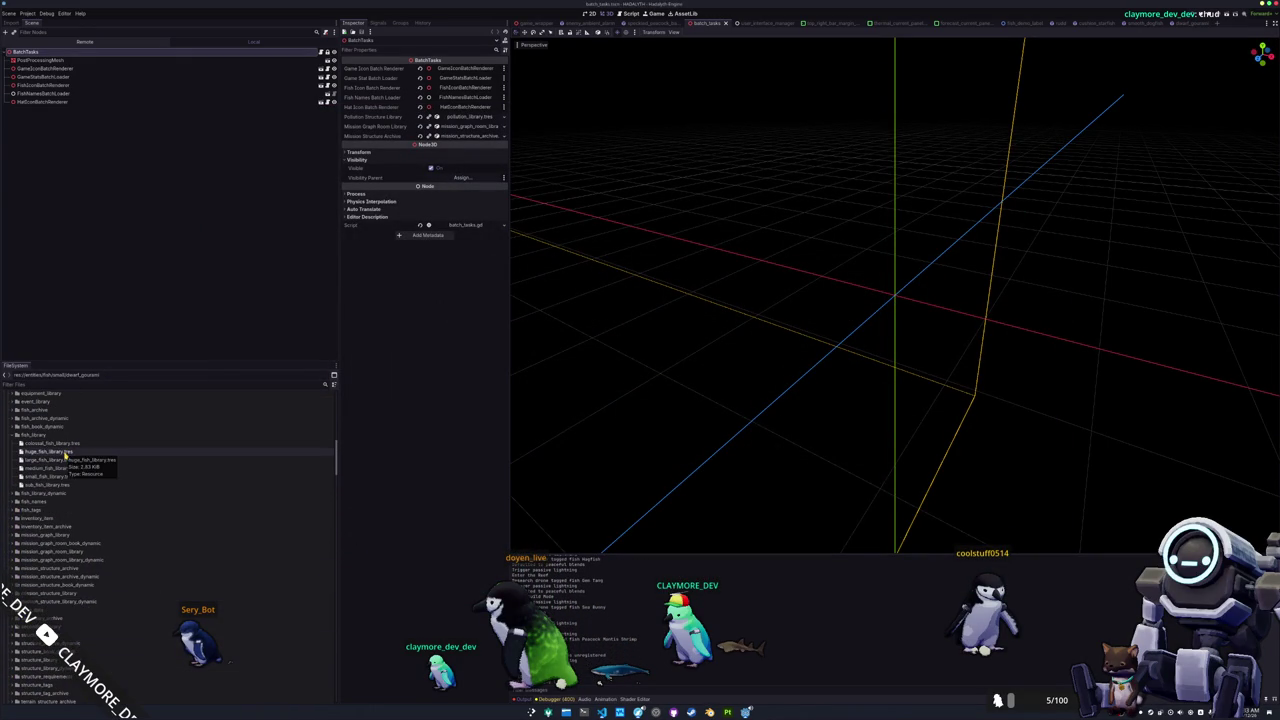
{"action": "left_click", "coordinate": [74, 477]}
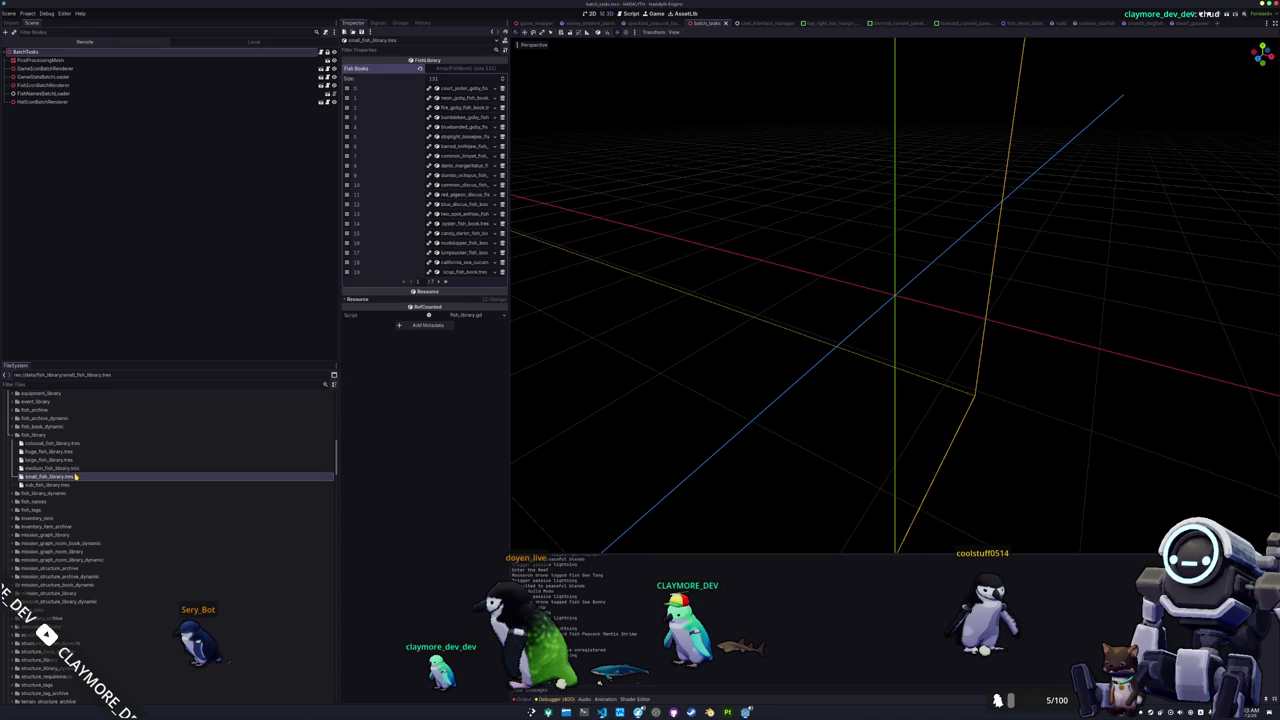
- Append dwarf_gourami_fish_book as the 131st Fish Books entry and save the library
{"action": "left_click", "coordinate": [447, 281]}
{"action": "left_click", "coordinate": [425, 195]}
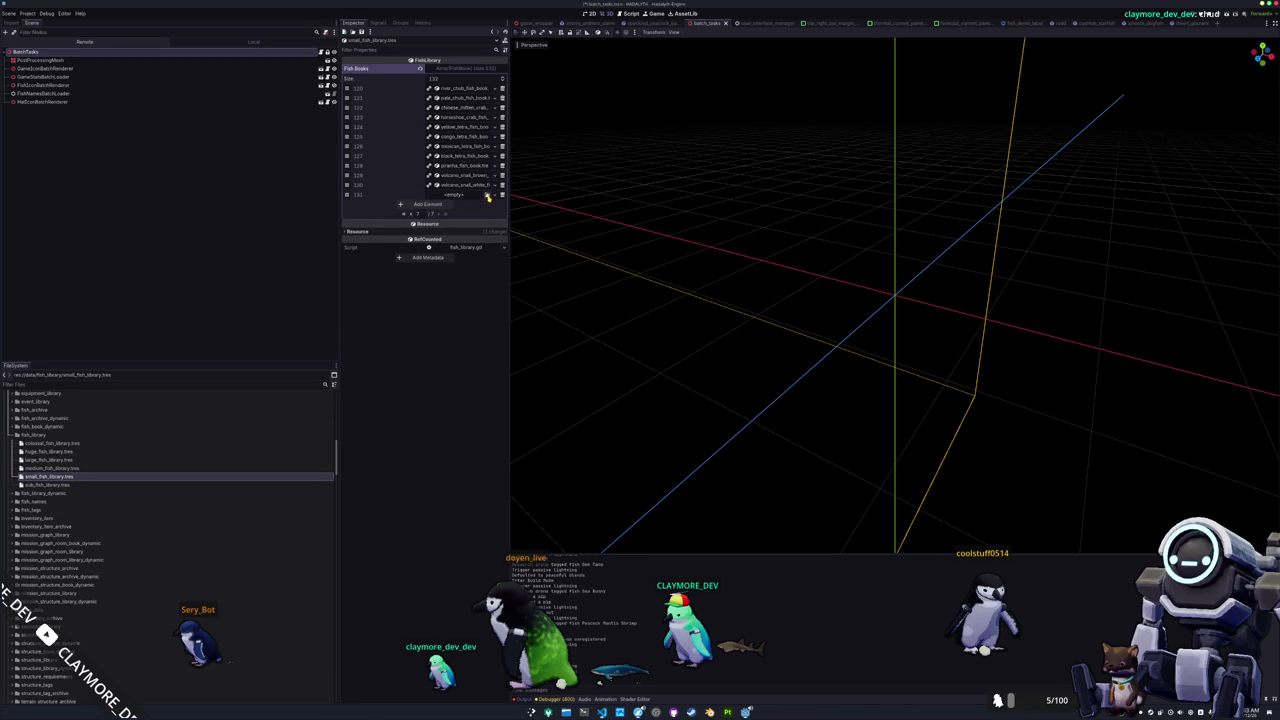
{"action": "left_click", "coordinate": [487, 197]}
{"action": "double_click", "coordinate": [558, 270]}
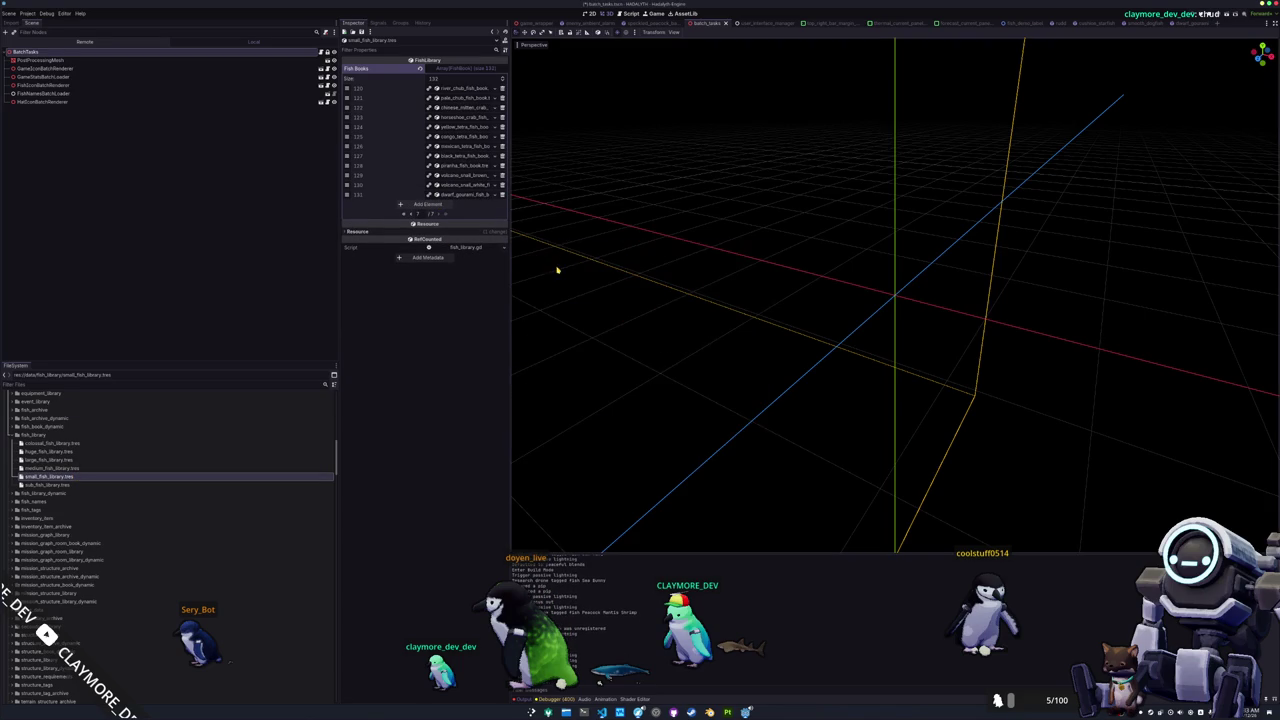
{"action": "key", "text": "ctrl+s"}
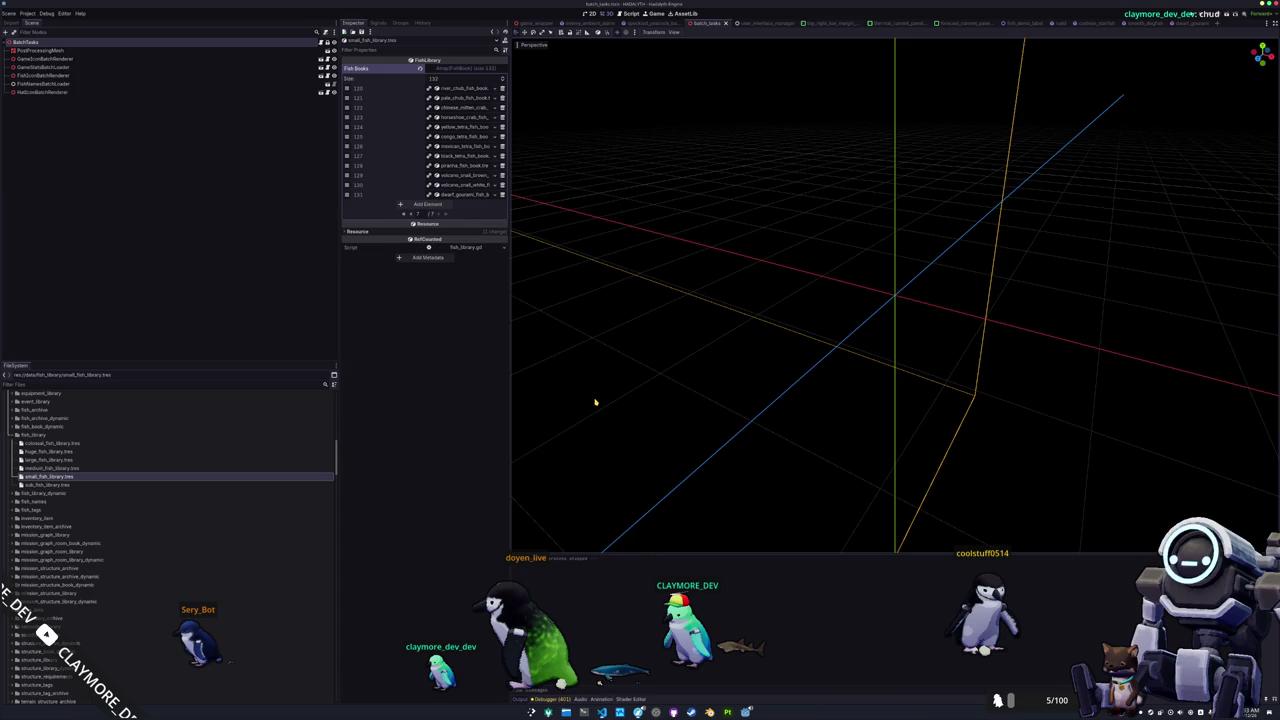
- Re-run the batch_tasks scene with the updated small fish library
{"action": "key", "text": "F6"}
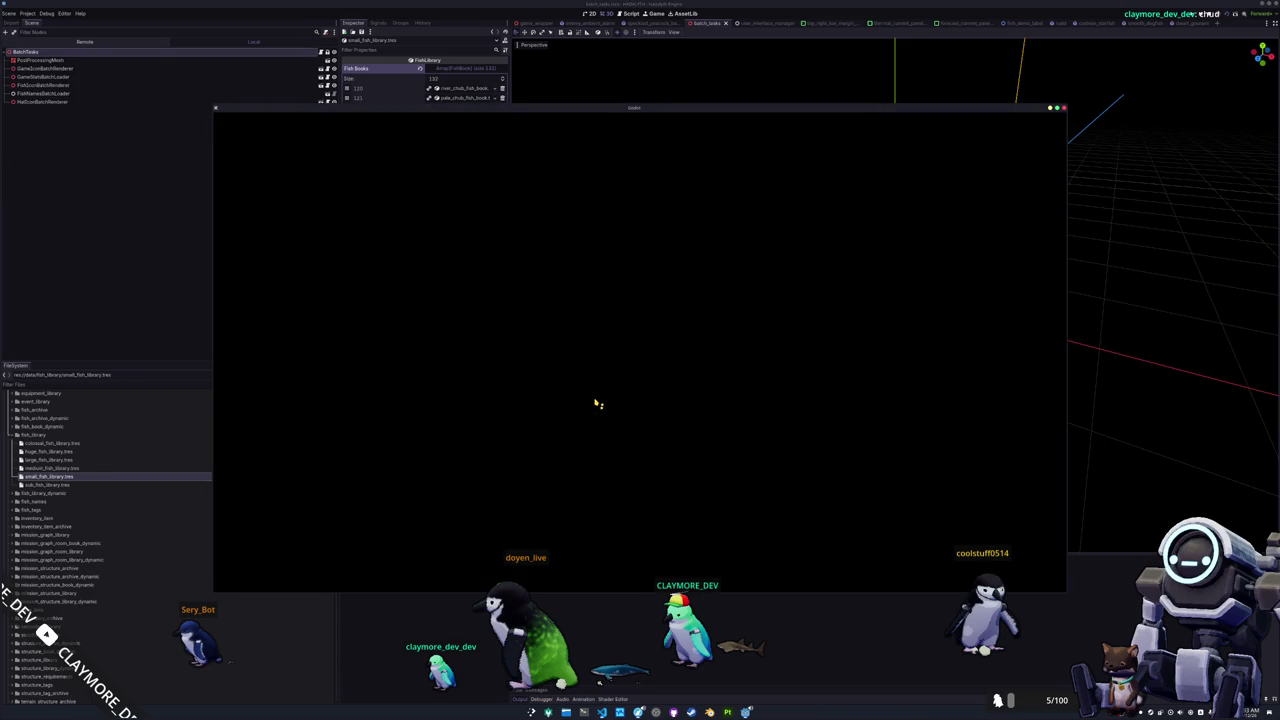